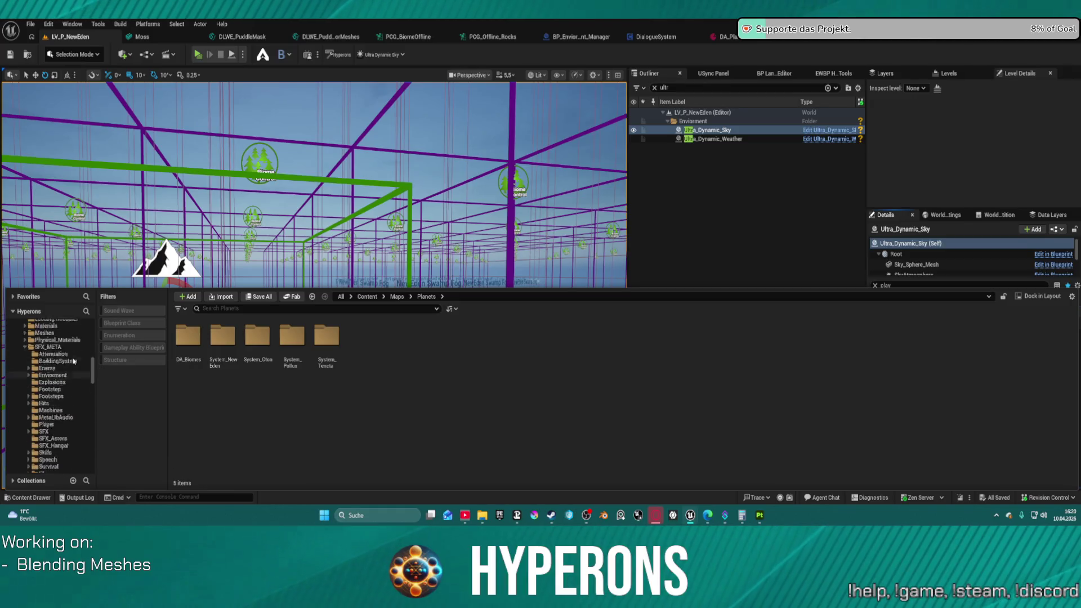
Search the General folder for 'music', filter to Blueprint Class, and right-click BP_BG_Music_Manager.
left_click(41, 397)
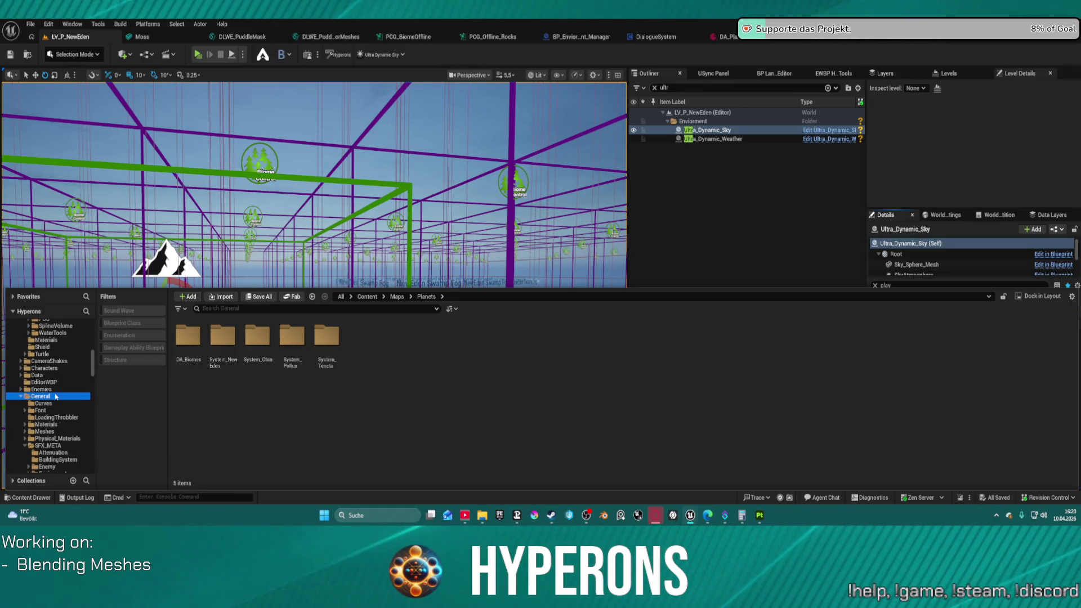
left_click(241, 309)
type("m")
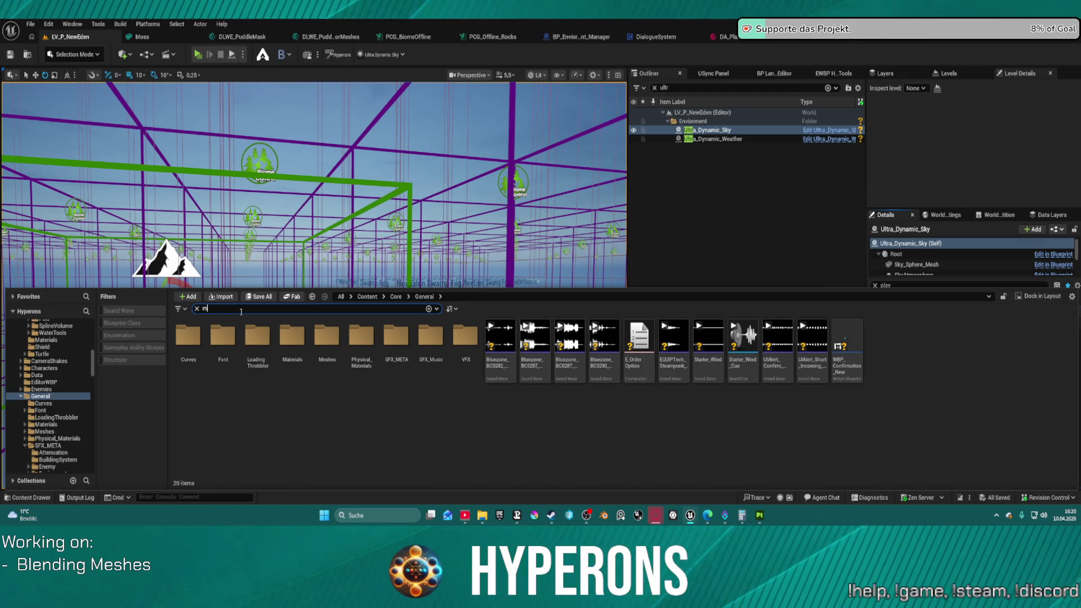
type("usic")
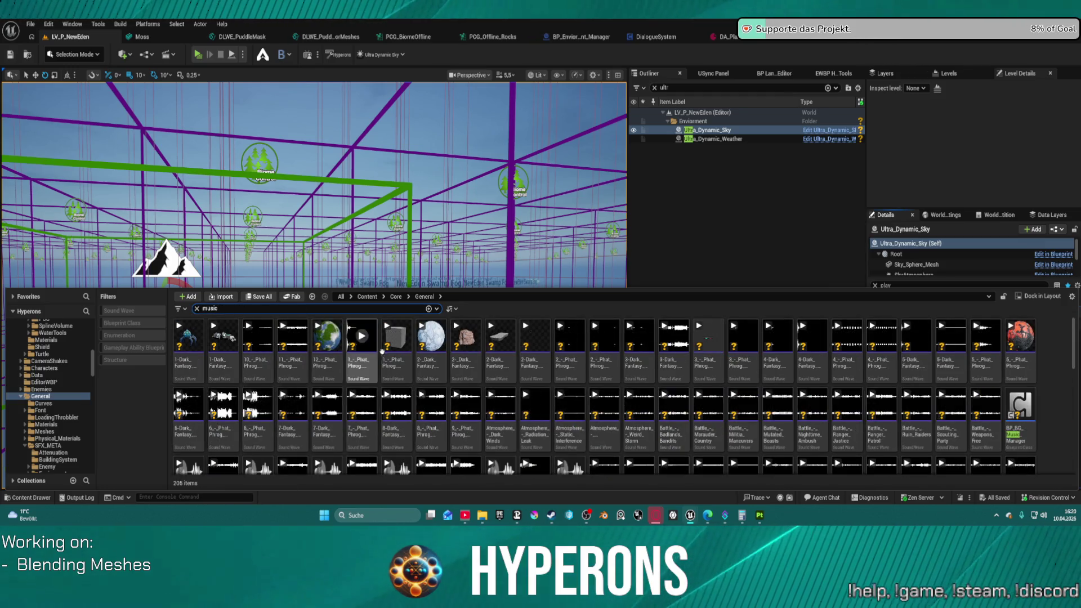
scroll(382, 351, "down", 10)
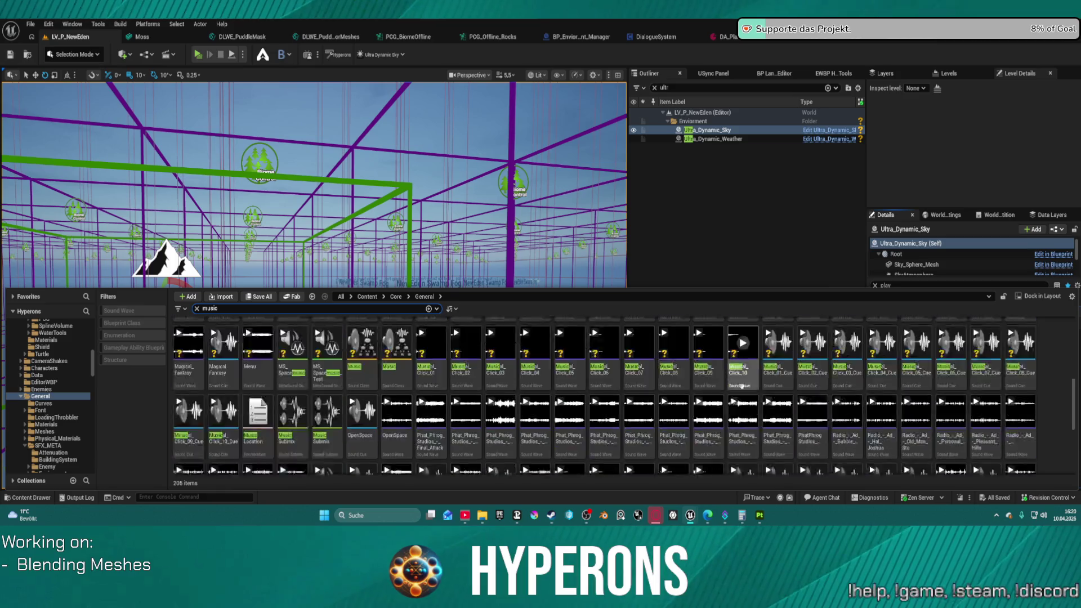
scroll(742, 386, "down", 1)
left_click(134, 324)
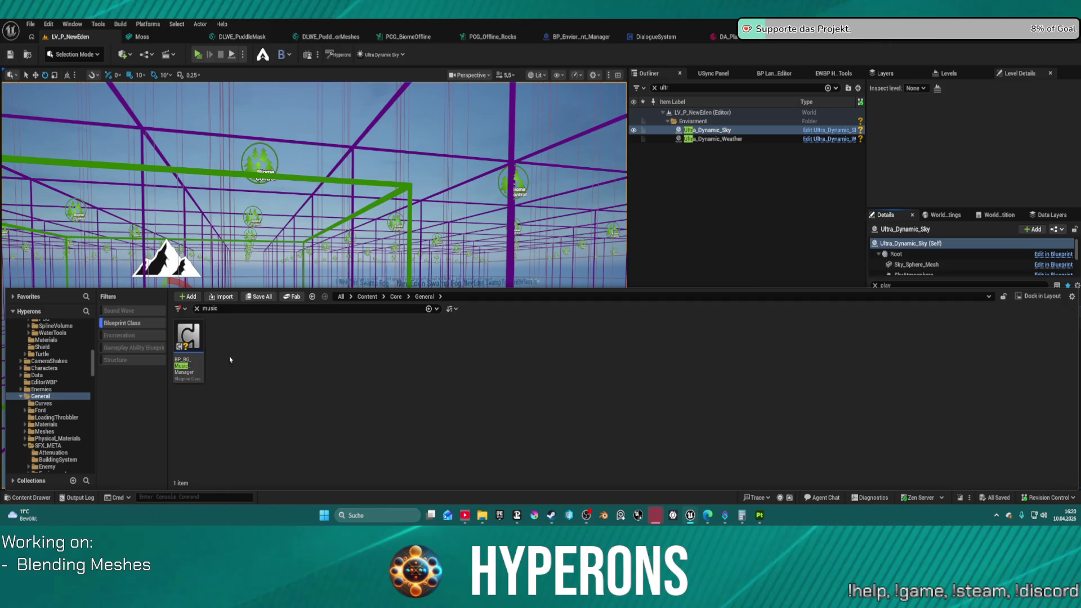
right_click(204, 363)
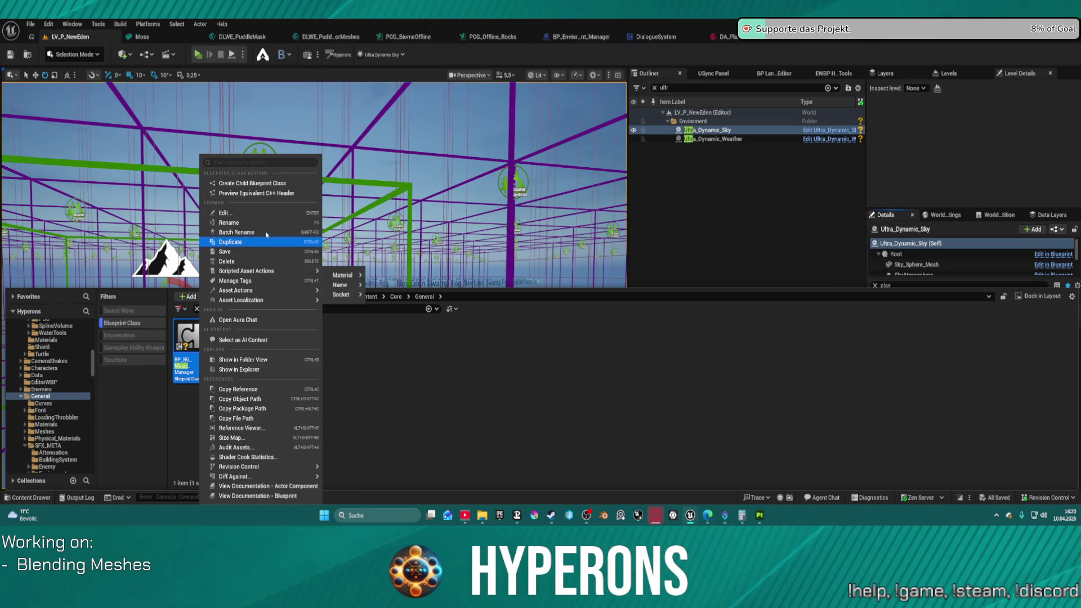
Open the BP_BG_Music_Manager Blueprint and bring up the Content Drawer.
key("Escape")
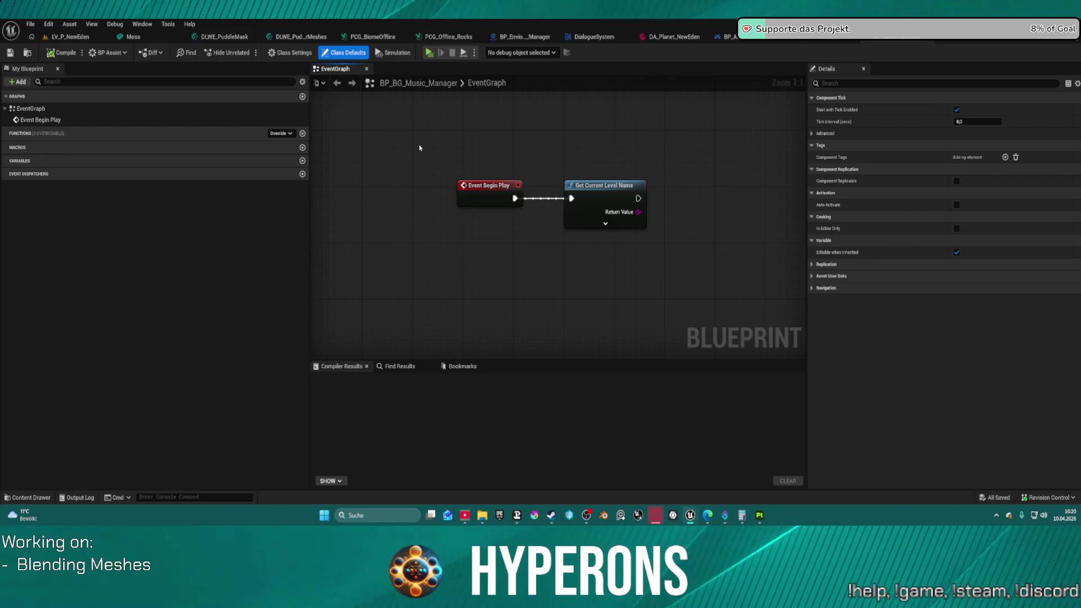
scroll(597, 203, "down", 10)
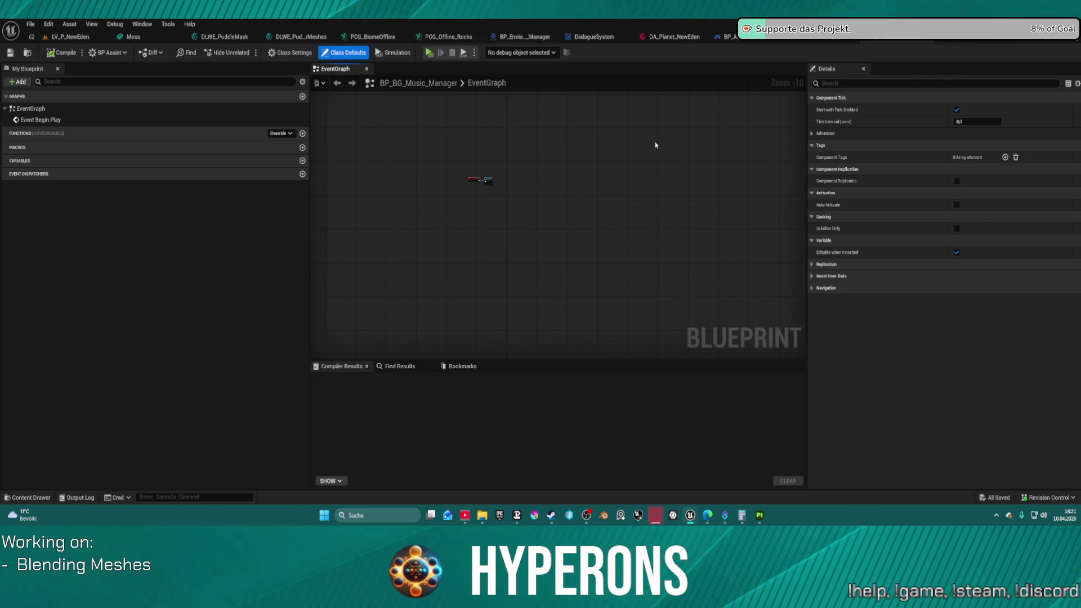
key("ctrl+space")
scroll(79, 400, "down", 2)
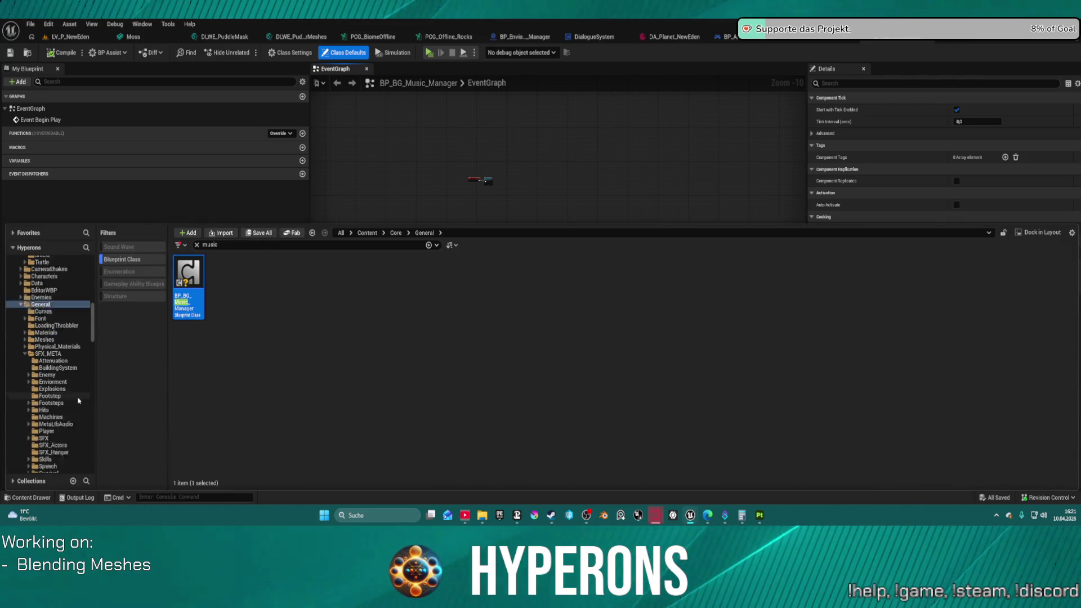
scroll(78, 400, "down", 2)
Collapse SFX_META, select the SpaceObjects folder and clear the 'music' search.
left_click(25, 325)
scroll(60, 369, "down", 8)
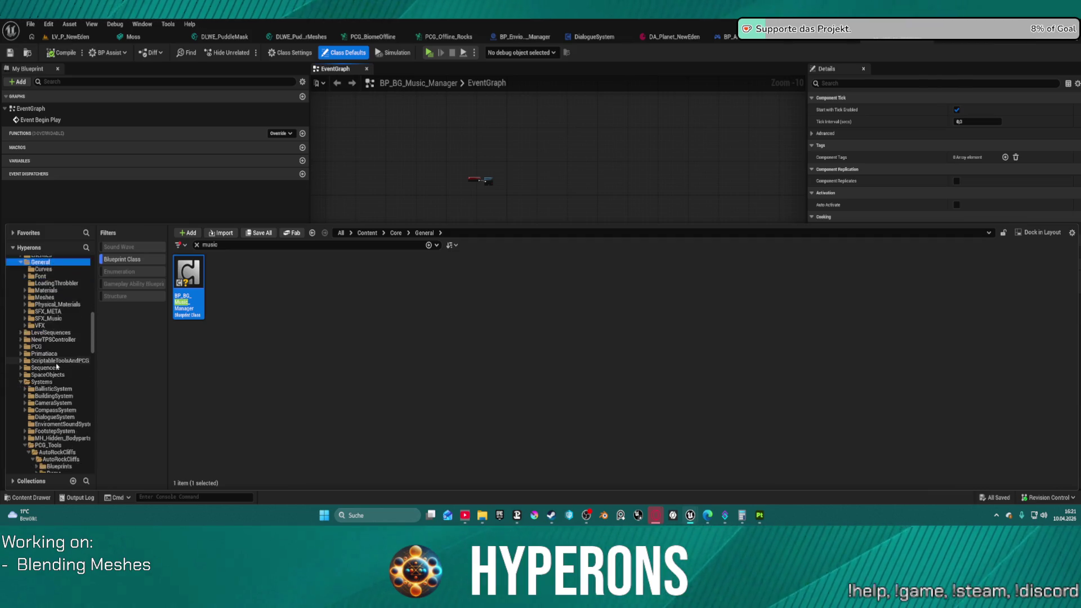
scroll(68, 369, "up", 8)
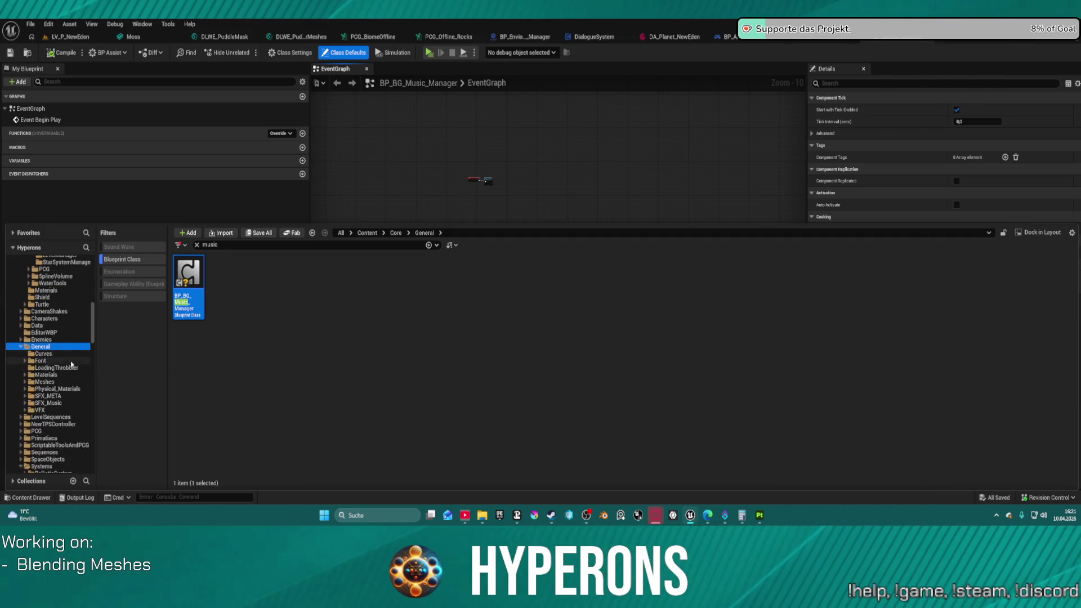
scroll(70, 427, "down", 6)
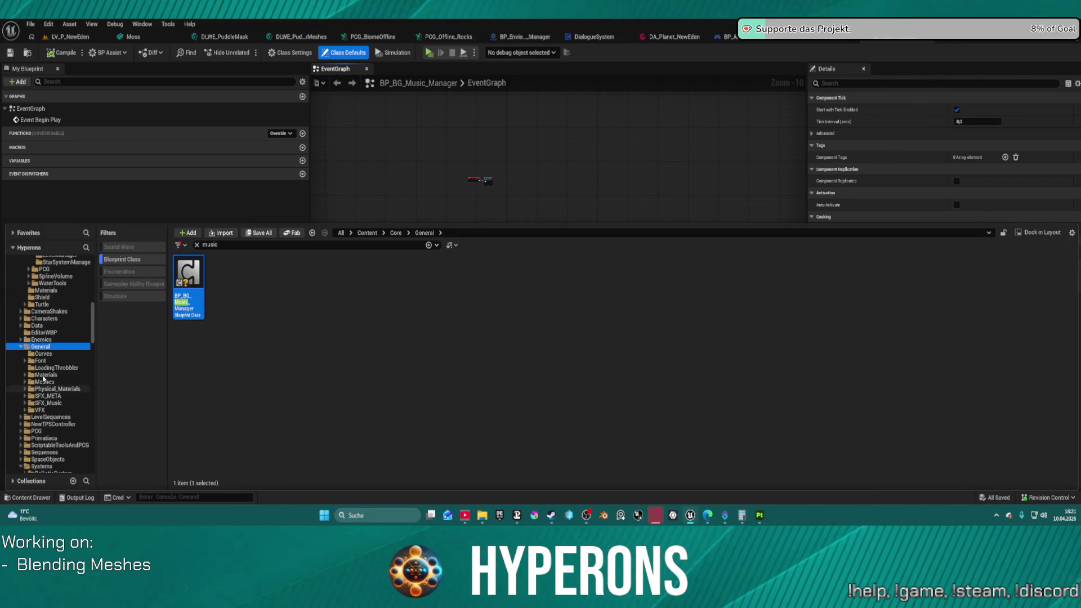
scroll(61, 429, "down", 2)
left_click(60, 432)
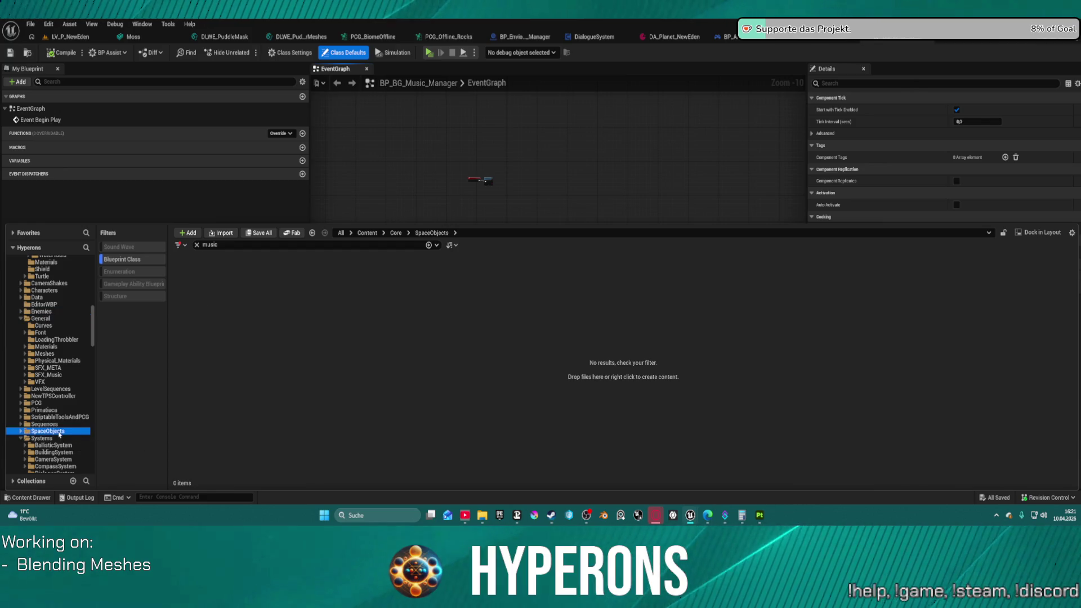
left_click(197, 244)
scroll(704, 366, "down", 1)
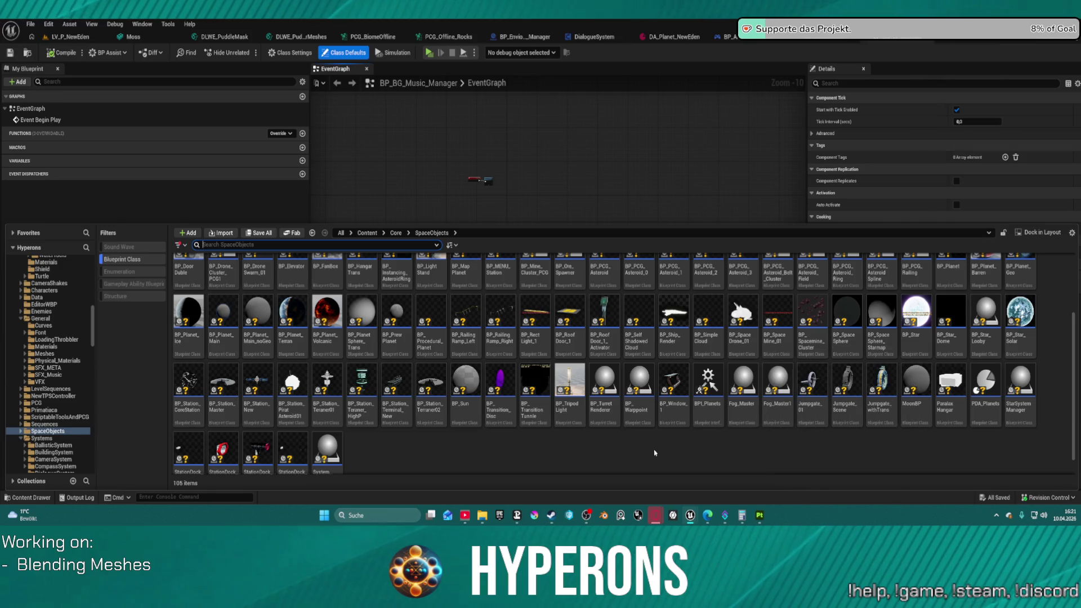
Open StarSystemManager and pan its EventGraph to the Play Spaceambience call in the Init section.
double_click(1022, 381)
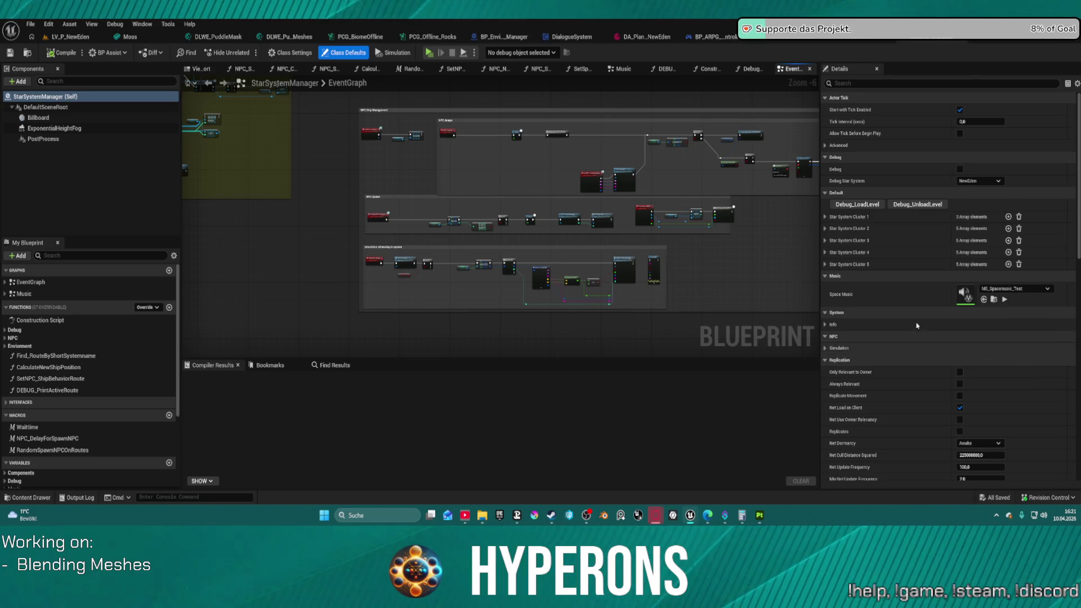
scroll(303, 273, "up", 3)
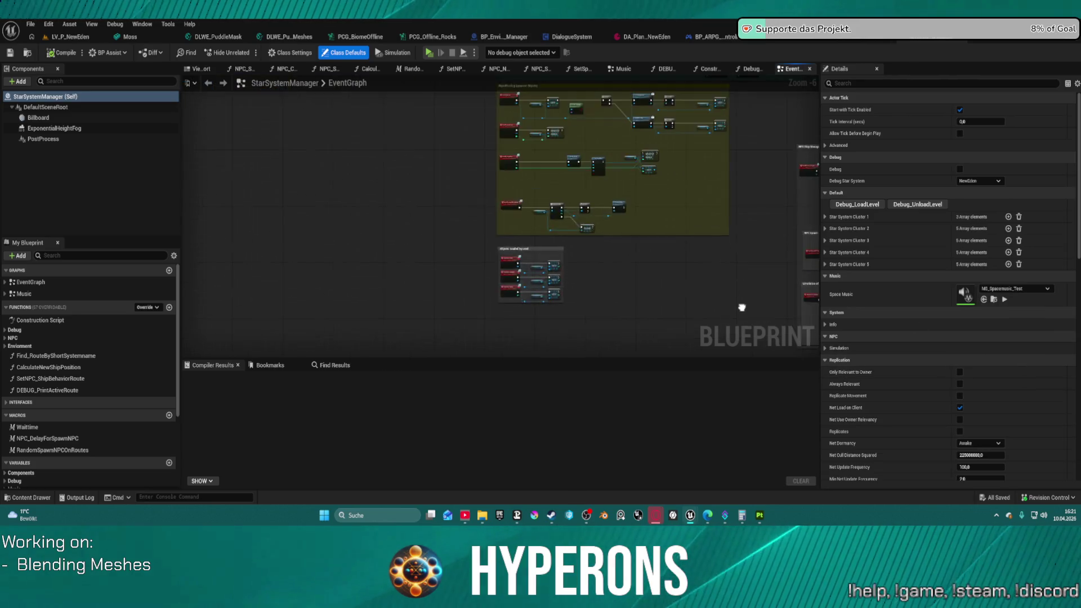
scroll(685, 257, "up", 5)
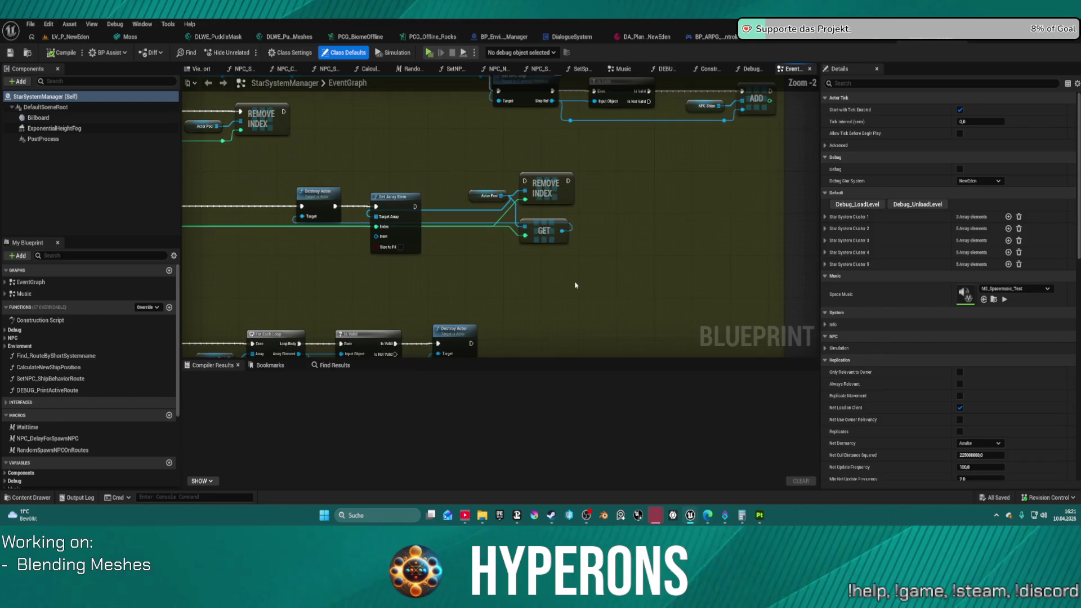
left_click_drag(720, 254, 723, 283)
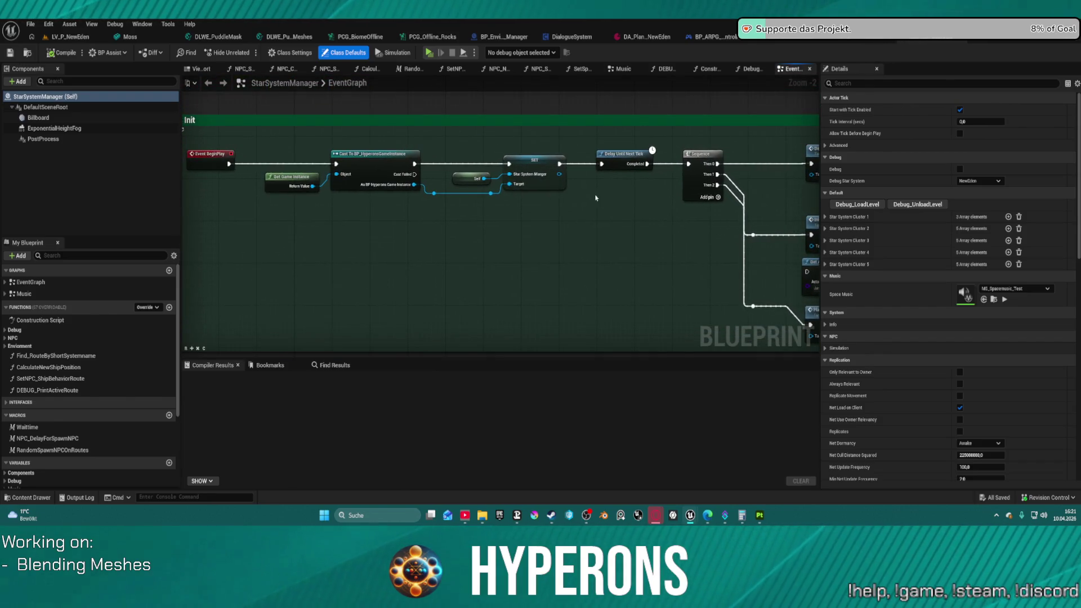
left_click_drag(596, 197, 284, 173)
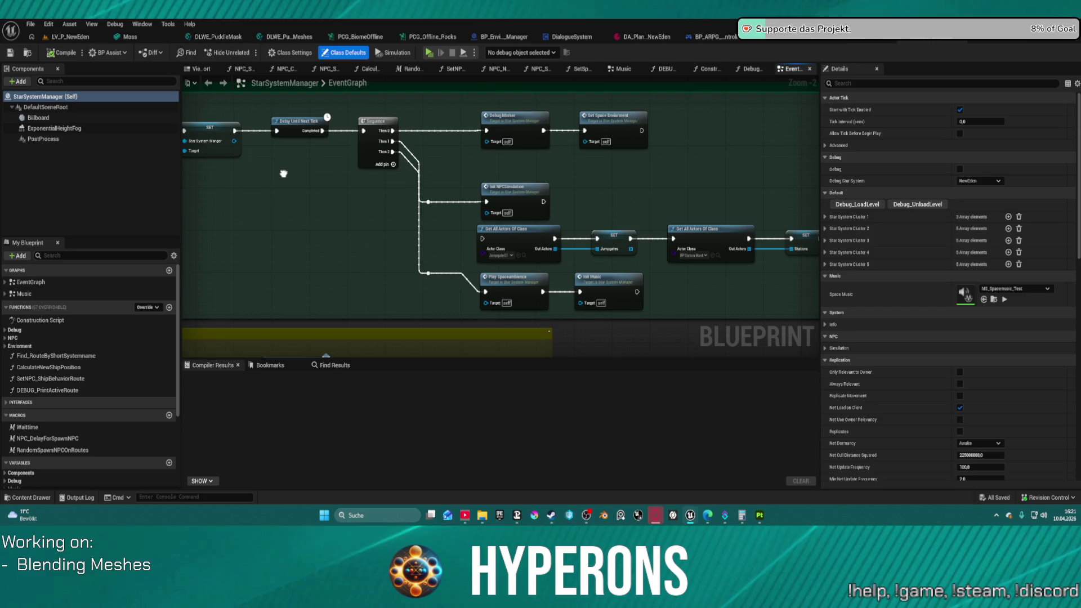
scroll(517, 281, "up", 2)
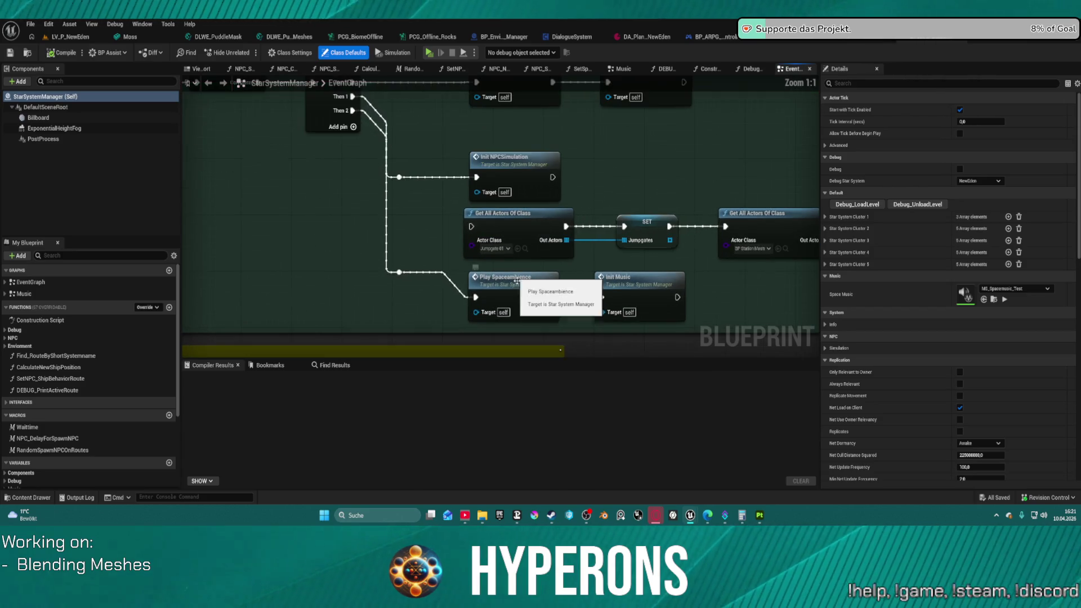
Open the Music graph behind Play Spaceambience and follow its EndCombat music trigger nodes.
double_click(516, 281)
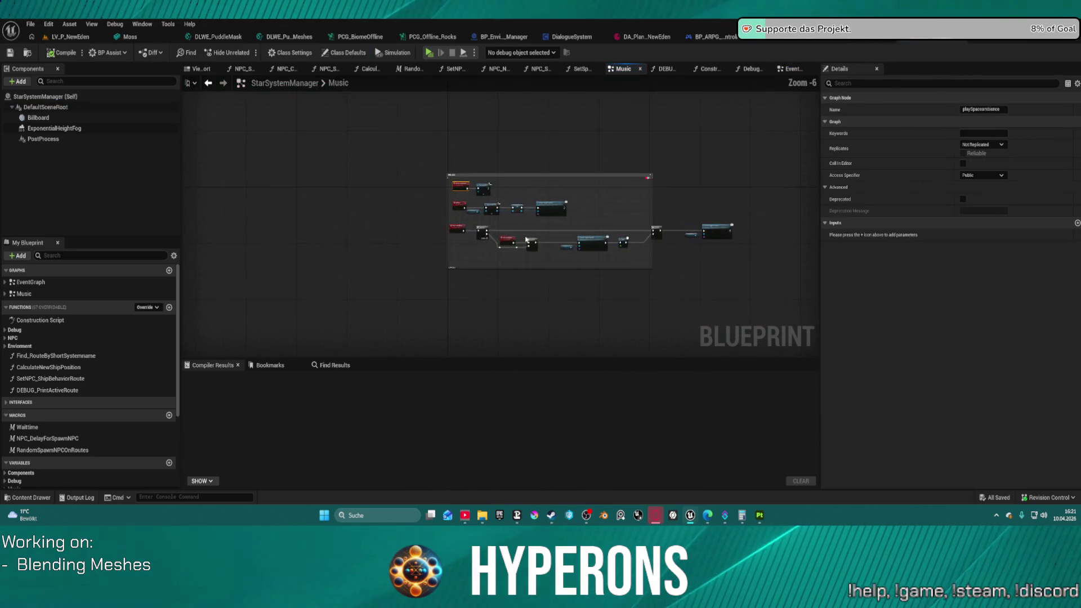
scroll(526, 240, "up", 3)
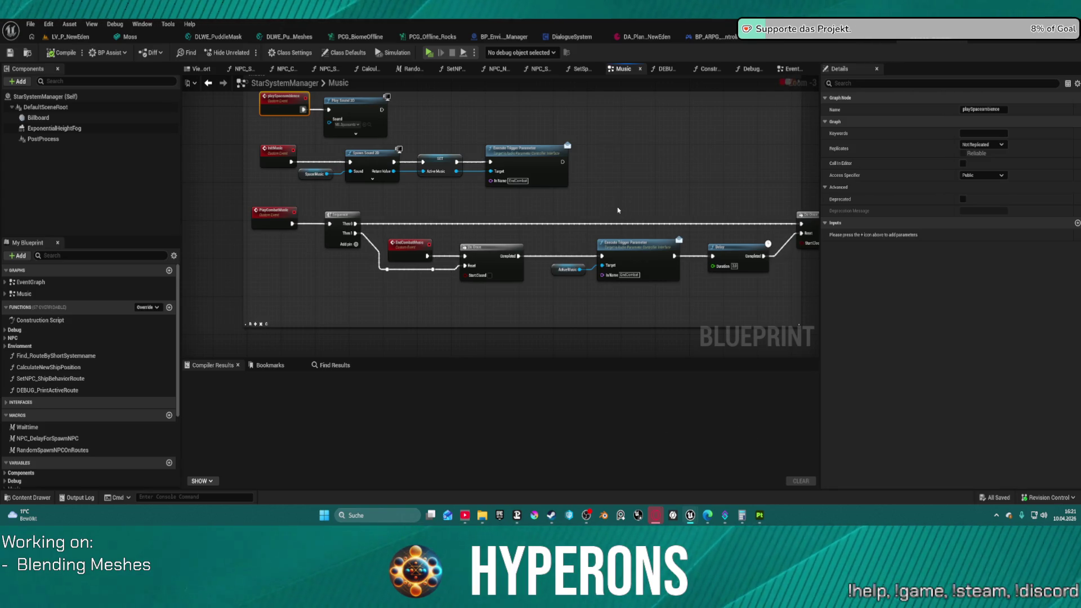
scroll(617, 210, "down", 3)
scroll(633, 224, "up", 5)
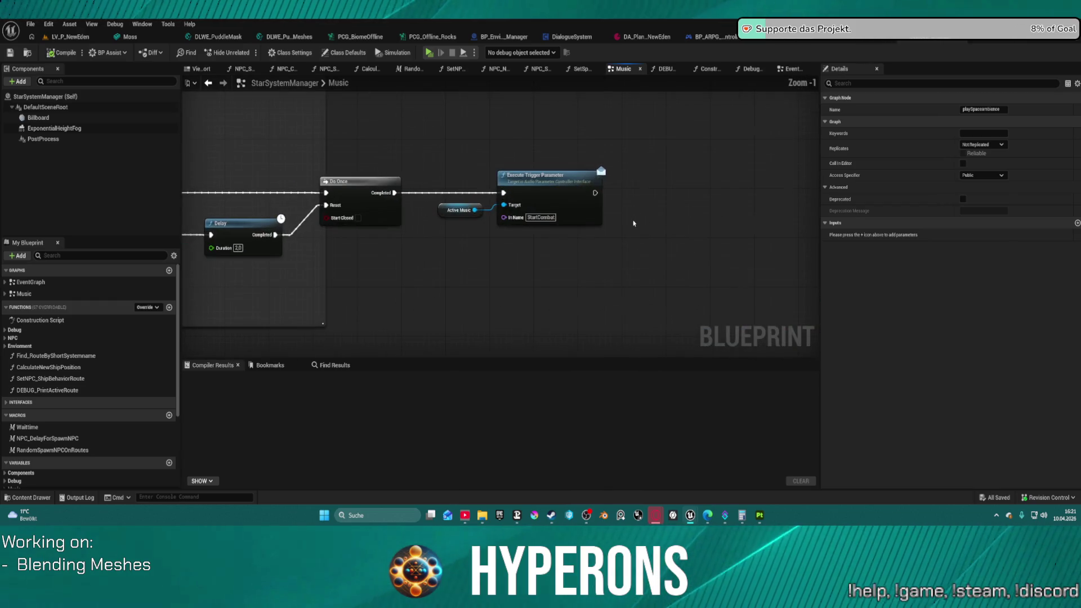
mouse_move(573, 240)
left_mouse_down()
mouse_move(616, 229)
mouse_move(550, 280)
mouse_move(644, 328)
left_mouse_up()
left_click_drag(550, 330, 716, 264)
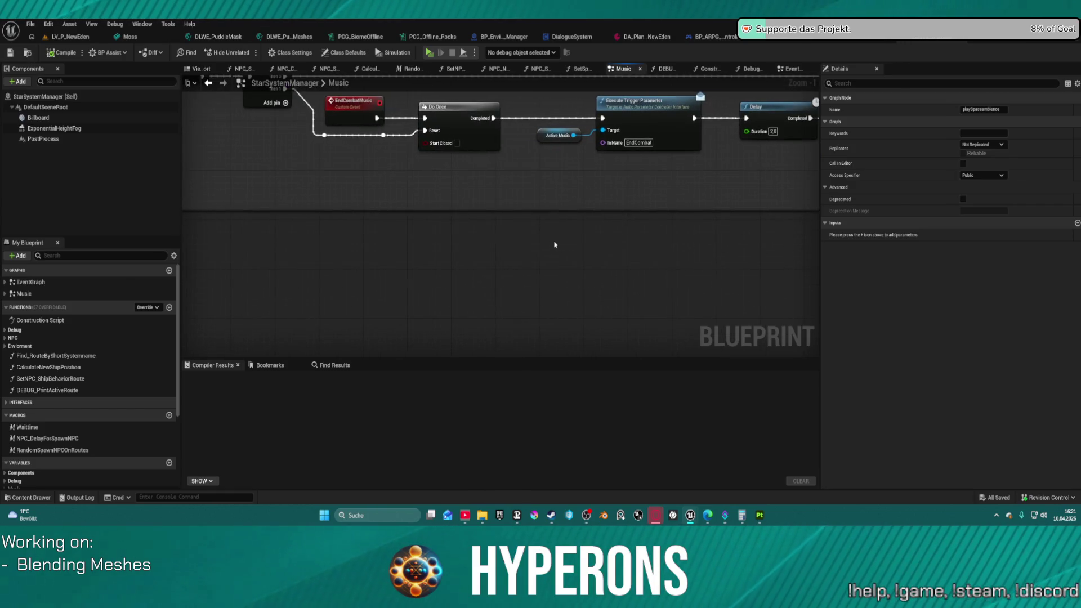
Back in the EventGraph, inspect the Get All Actors Of Class and Init nodes, then return to LV_P_NewEden.
left_click(209, 83)
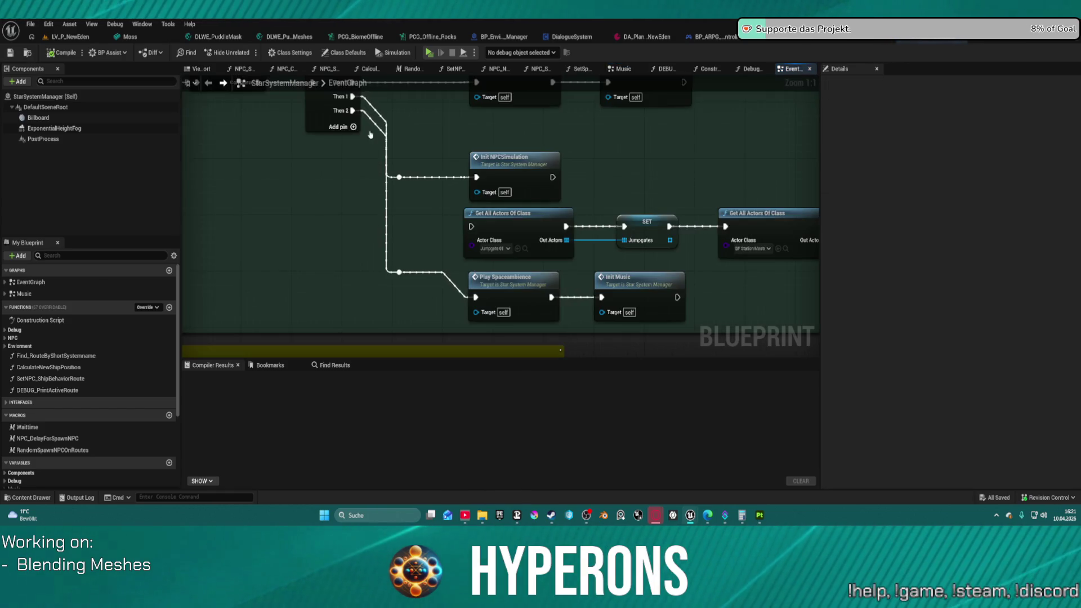
left_click(208, 82)
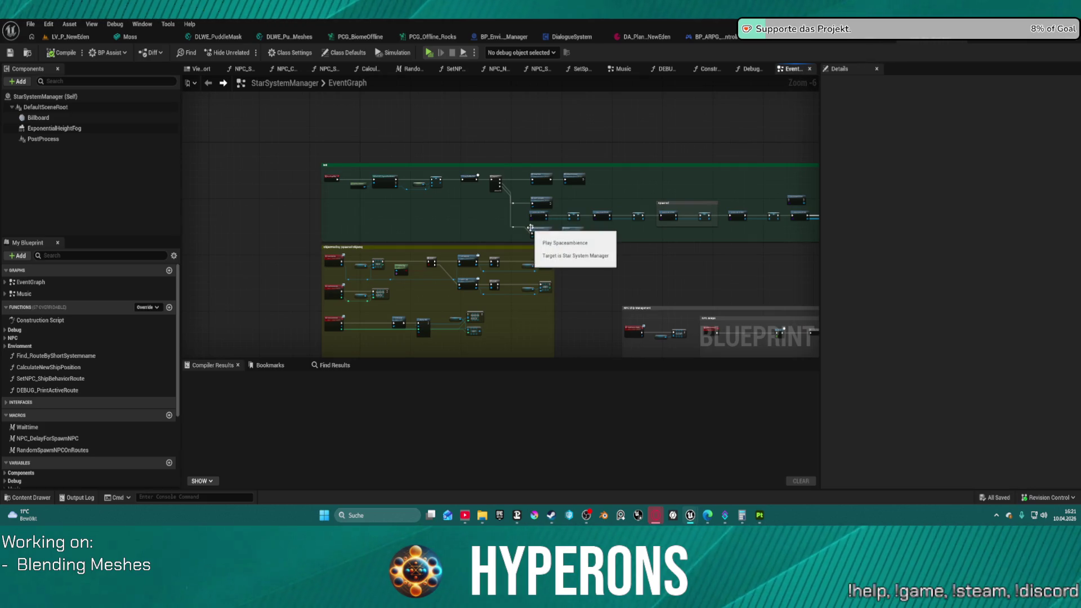
scroll(532, 227, "up", 4)
scroll(529, 227, "down", 4)
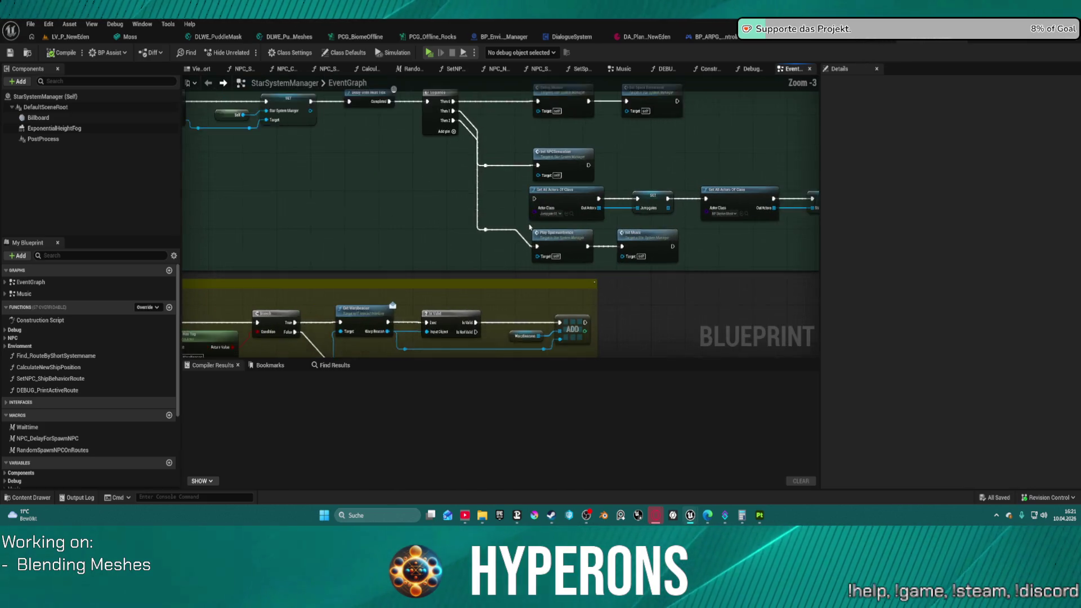
scroll(529, 227, "up", 4)
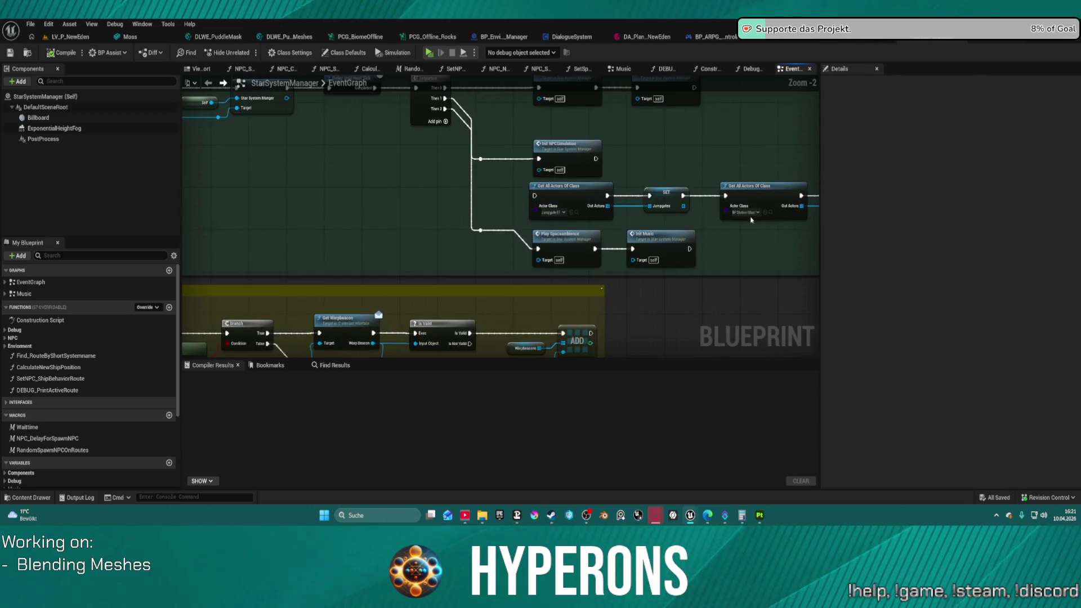
mouse_move(751, 219)
left_mouse_down()
mouse_move(741, 241)
mouse_move(417, 219)
mouse_move(197, 236)
mouse_move(615, 210)
left_mouse_up()
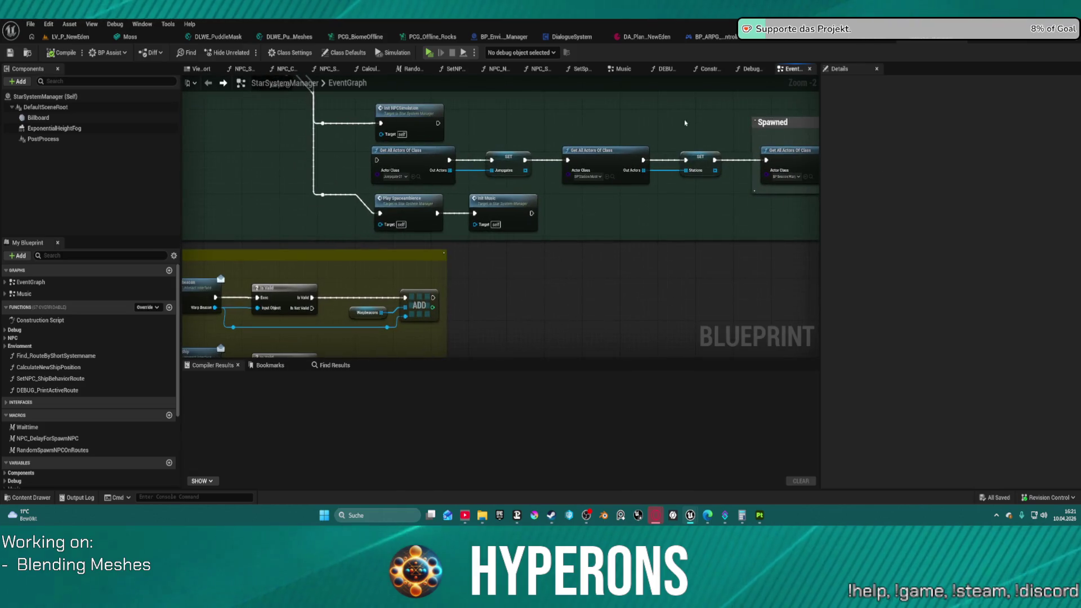
mouse_move(268, 144)
left_mouse_down()
mouse_move(487, 261)
mouse_move(535, 338)
mouse_move(585, 132)
left_mouse_up()
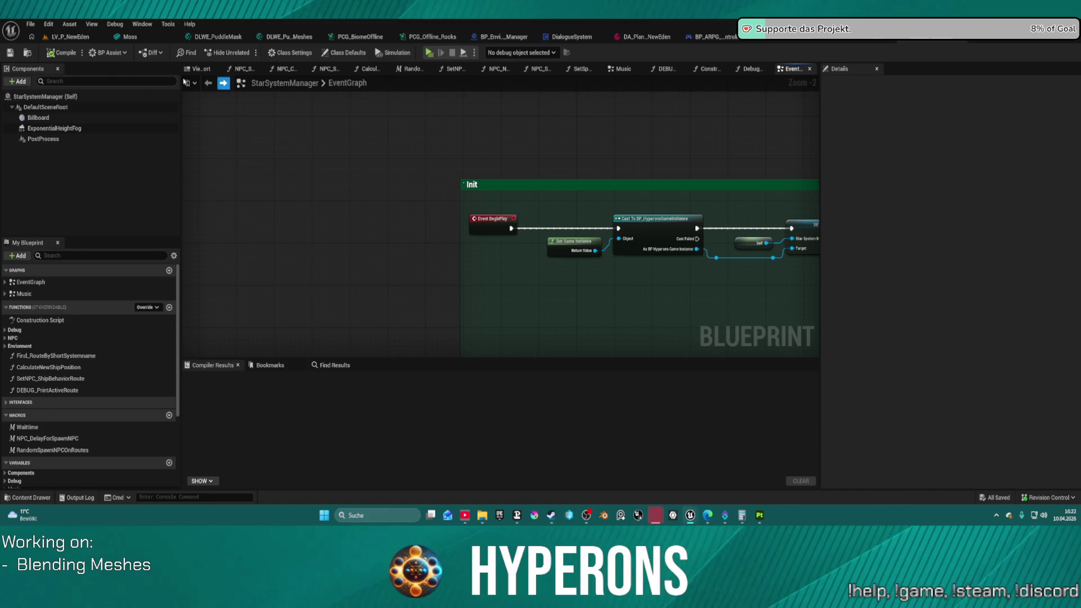
left_click(55, 39)
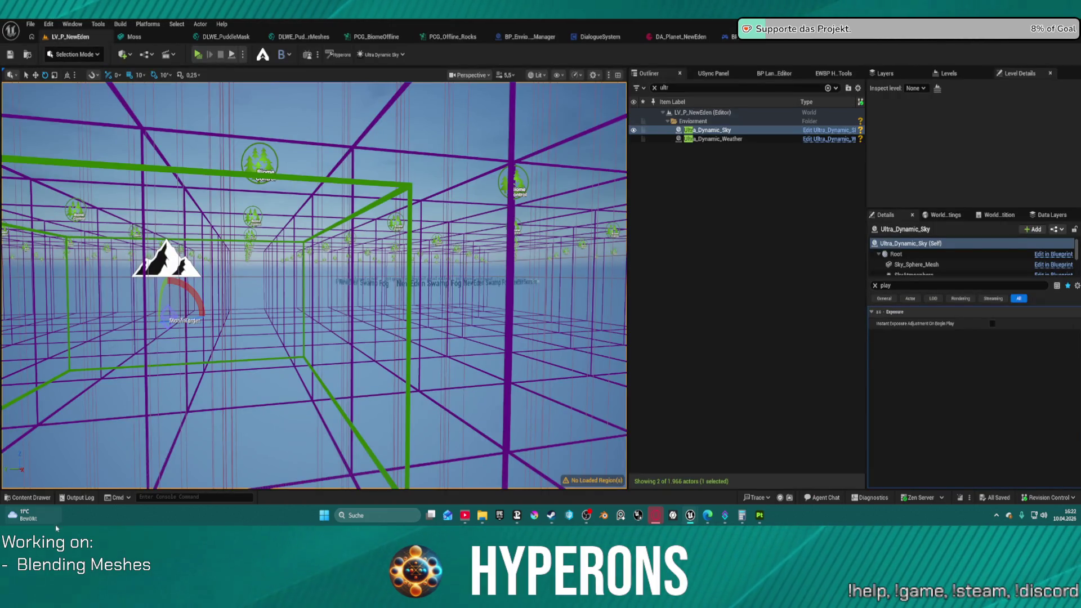
Search the General > Actors folder in the Content Drawer for 'audio'.
left_click(36, 497)
scroll(28, 422, "up", 1)
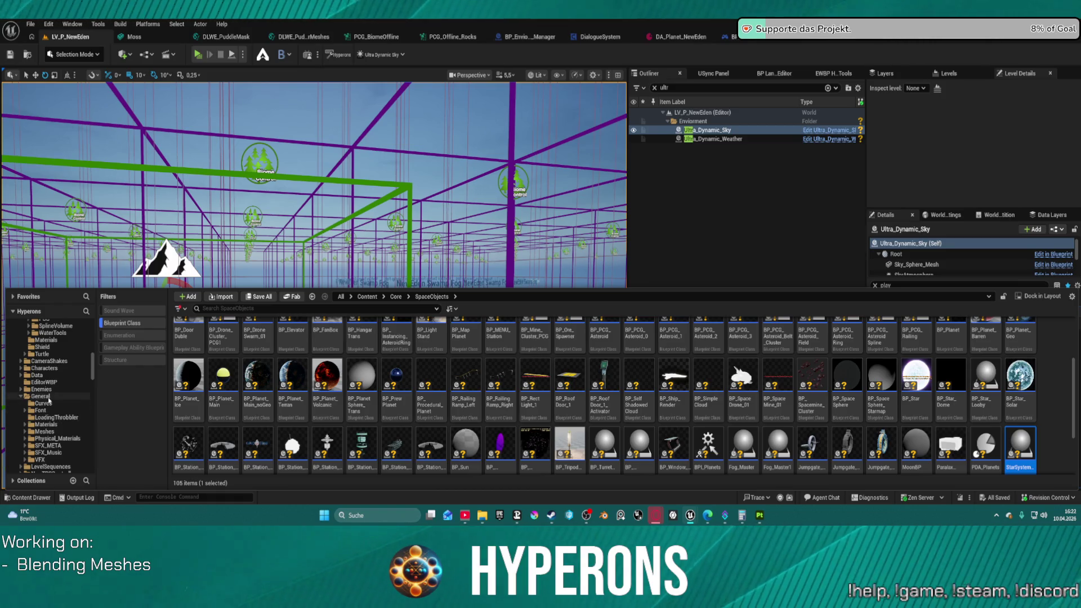
left_click(41, 396)
scroll(52, 382, "up", 4)
scroll(54, 373, "up", 3)
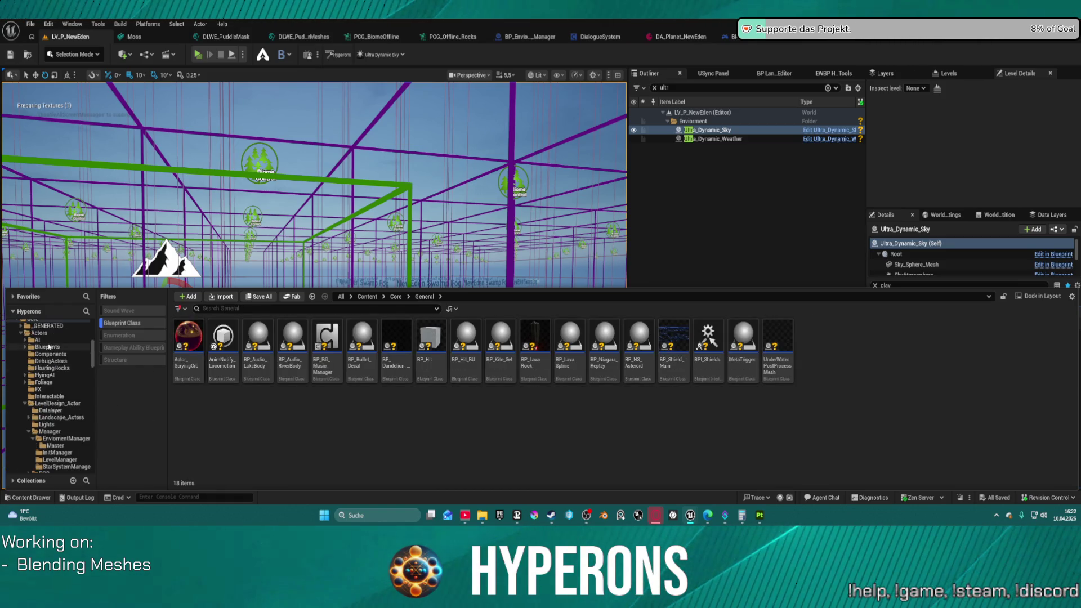
left_click(40, 332)
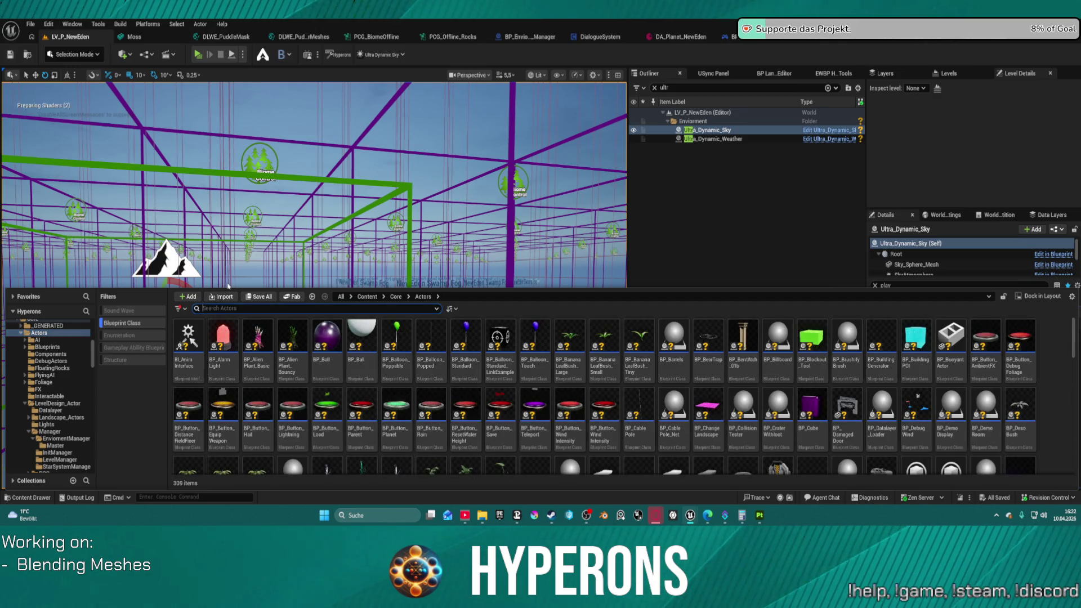
type("audio")
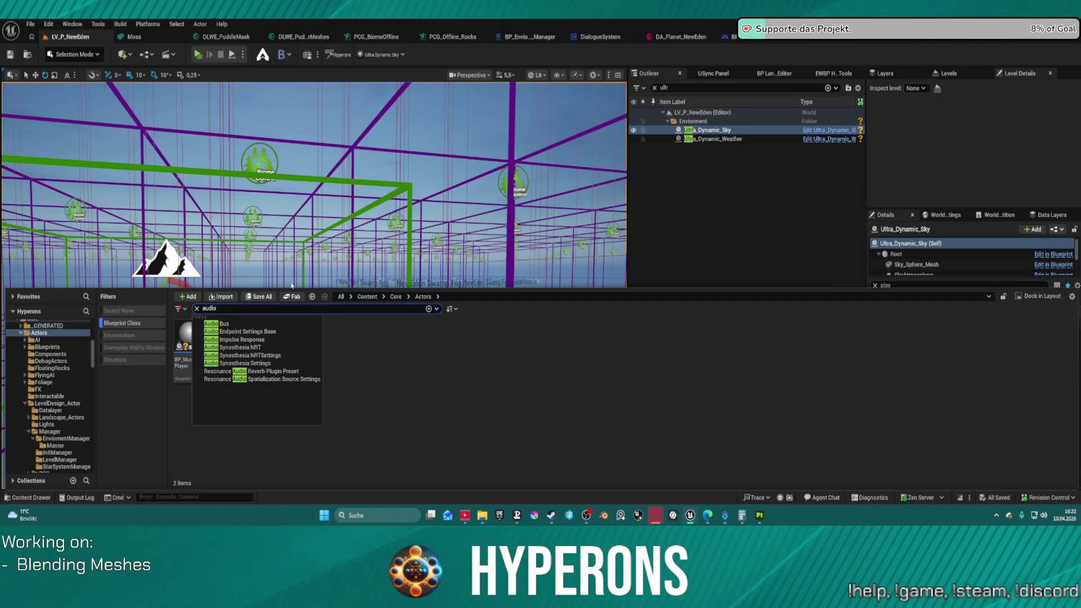
left_click(409, 350)
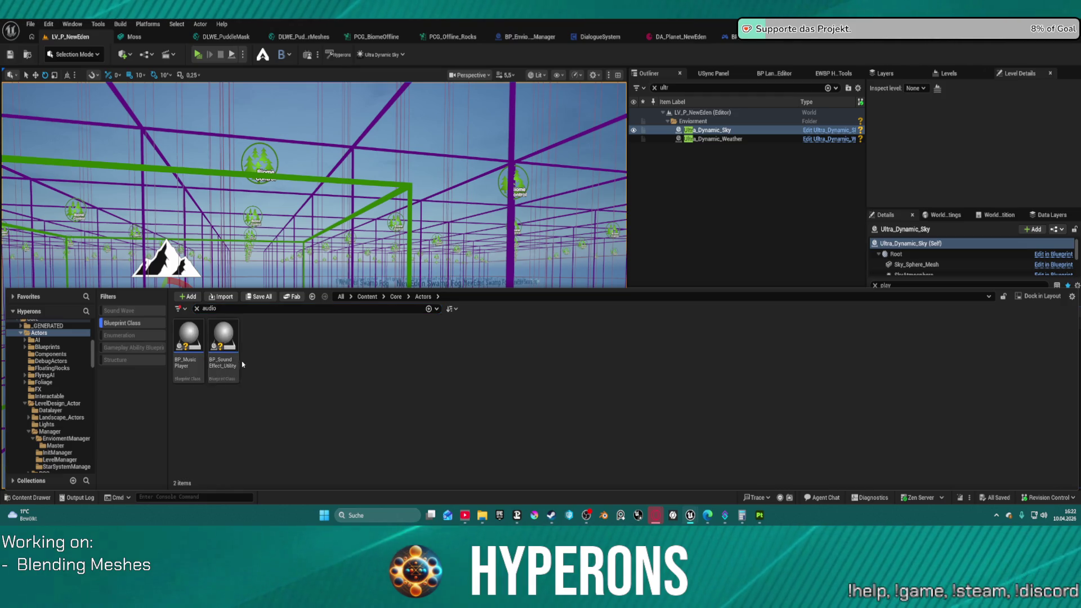
Go to Manager/LevelManager, clear the search, and open BP_LevelManager.
mouse_move(231, 361)
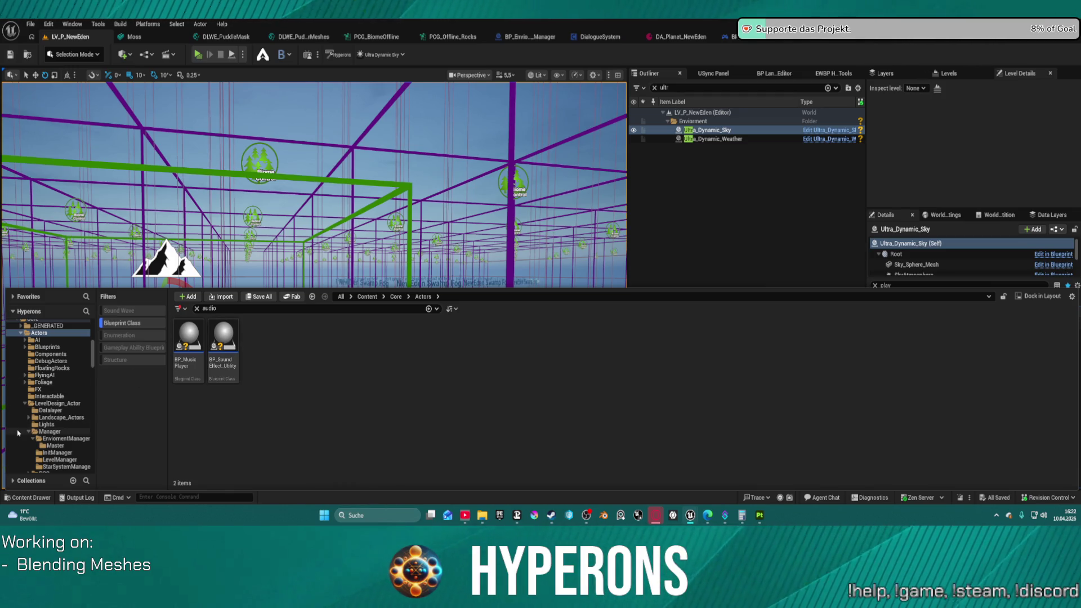
left_click(54, 452)
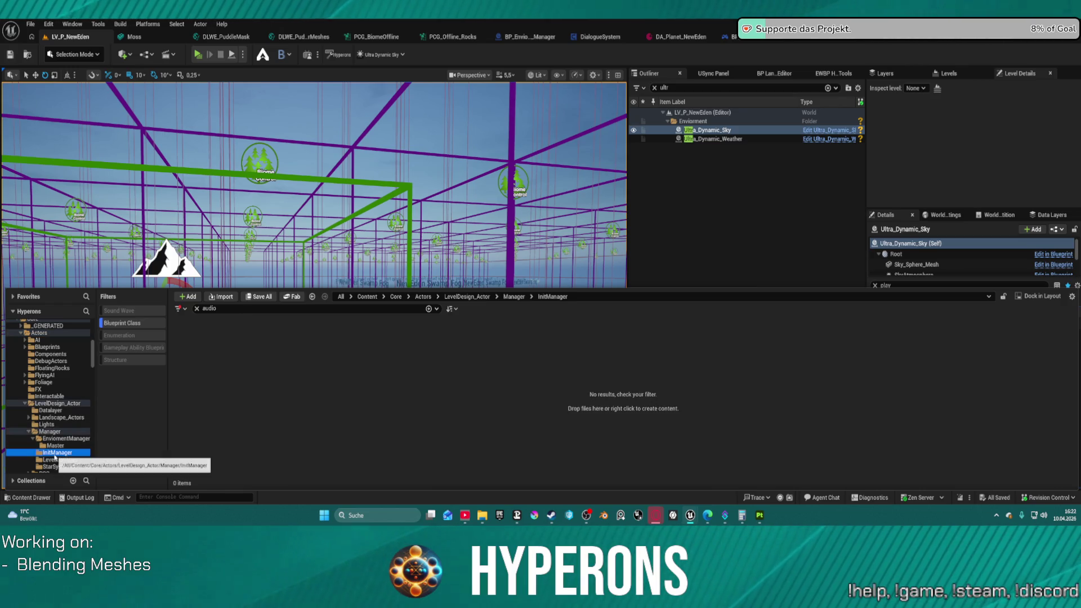
left_click(63, 467)
left_click(66, 461)
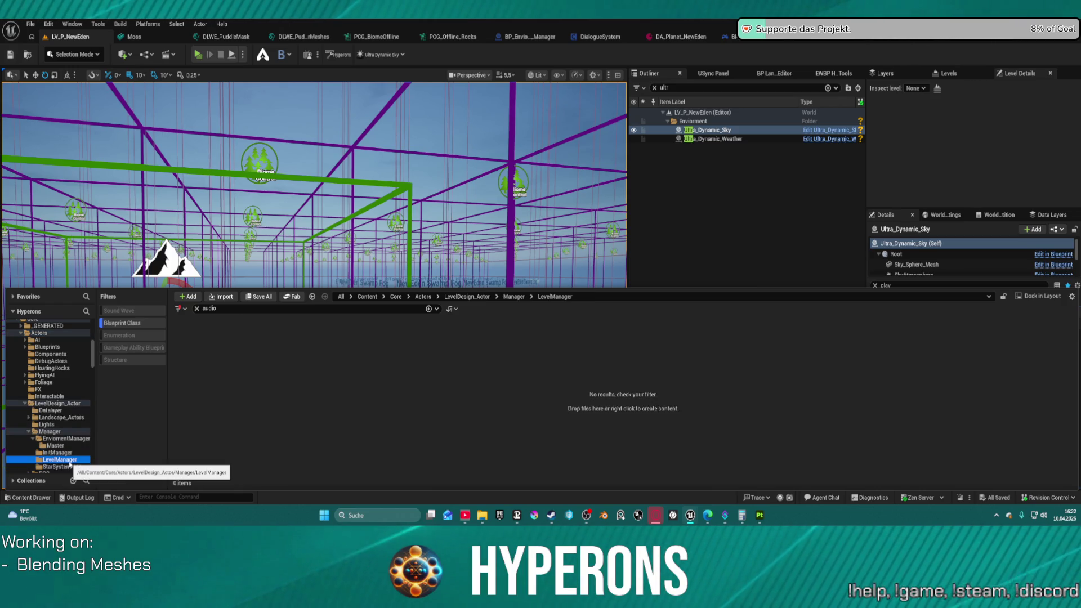
left_click(197, 309)
left_click(193, 335)
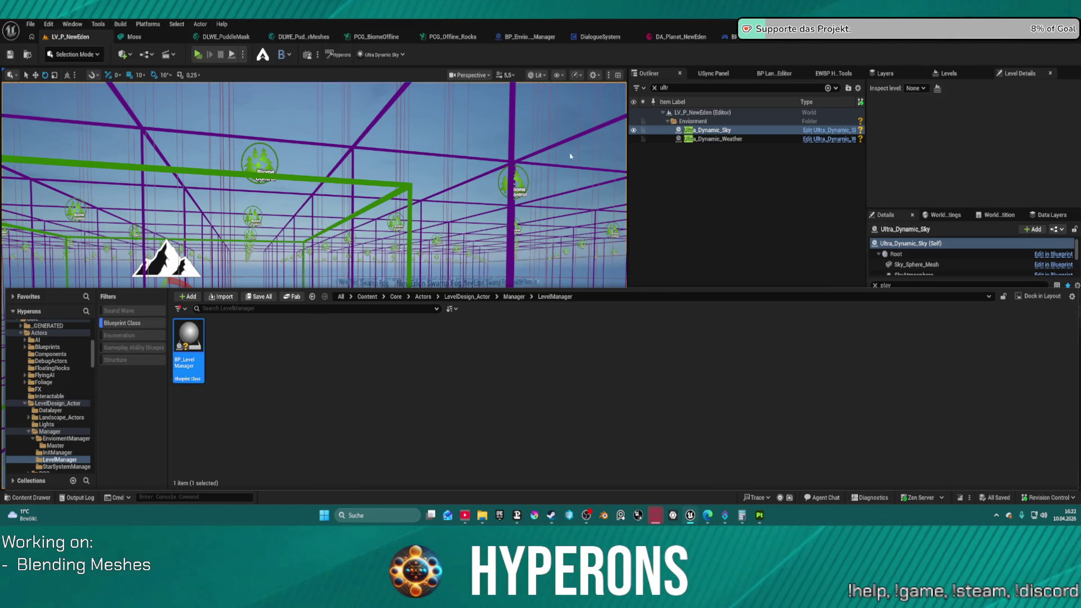
scroll(396, 228, "up", 5)
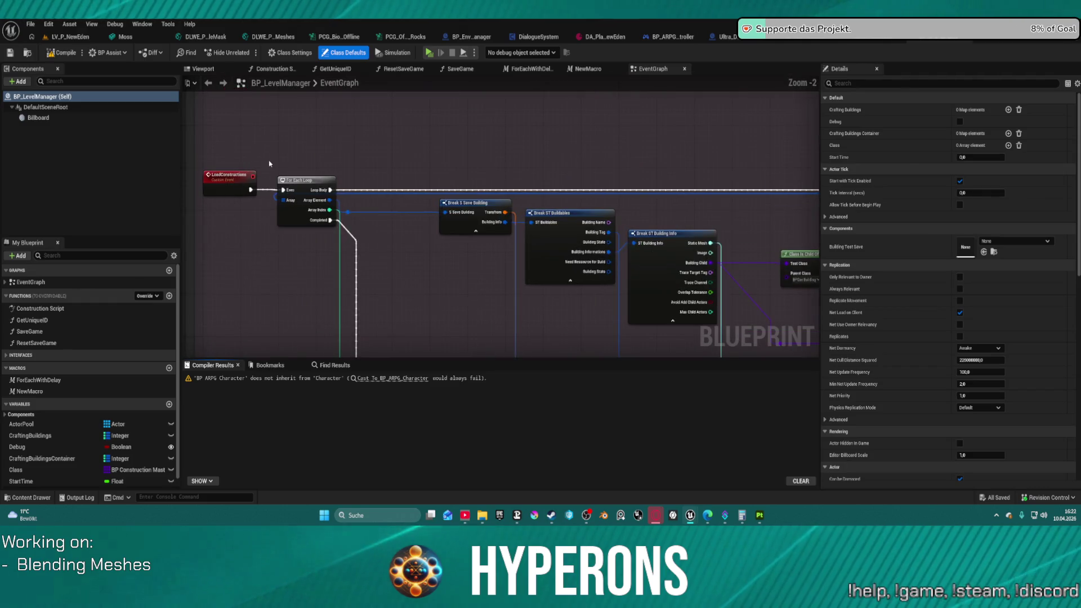
left_click_drag(601, 231, 625, 123)
scroll(539, 229, "down", 10)
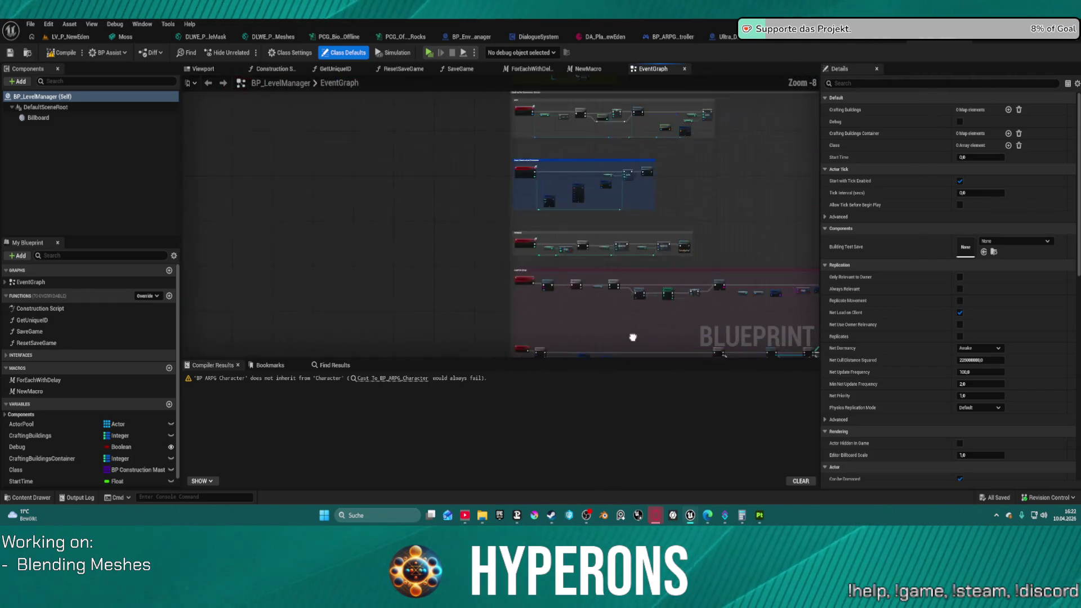
mouse_move(540, 229)
left_mouse_down()
mouse_move(454, 262)
mouse_move(449, 343)
left_mouse_up()
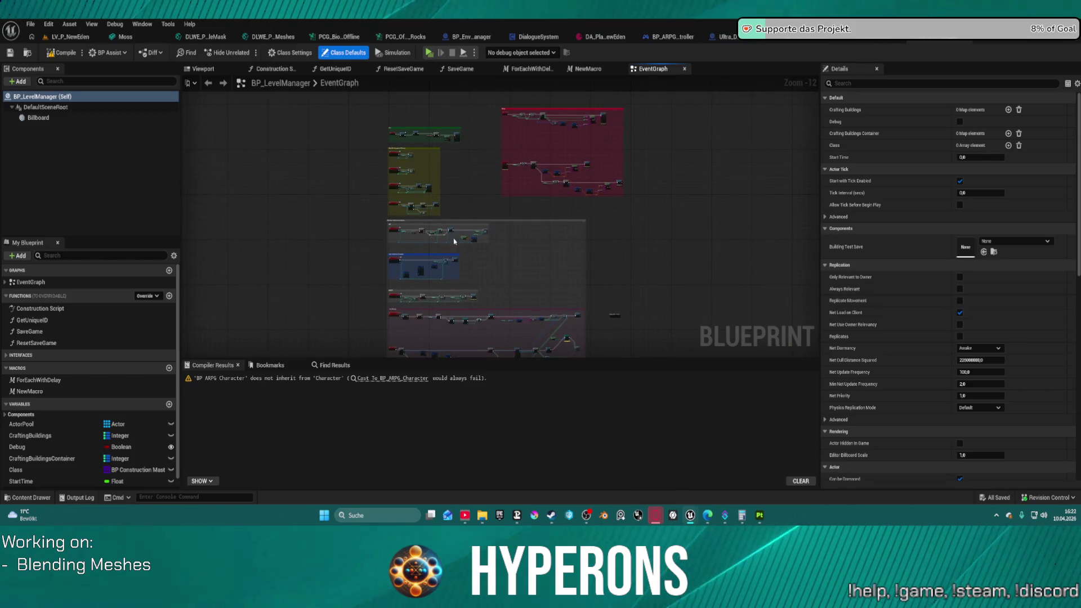
scroll(454, 241, "up", 10)
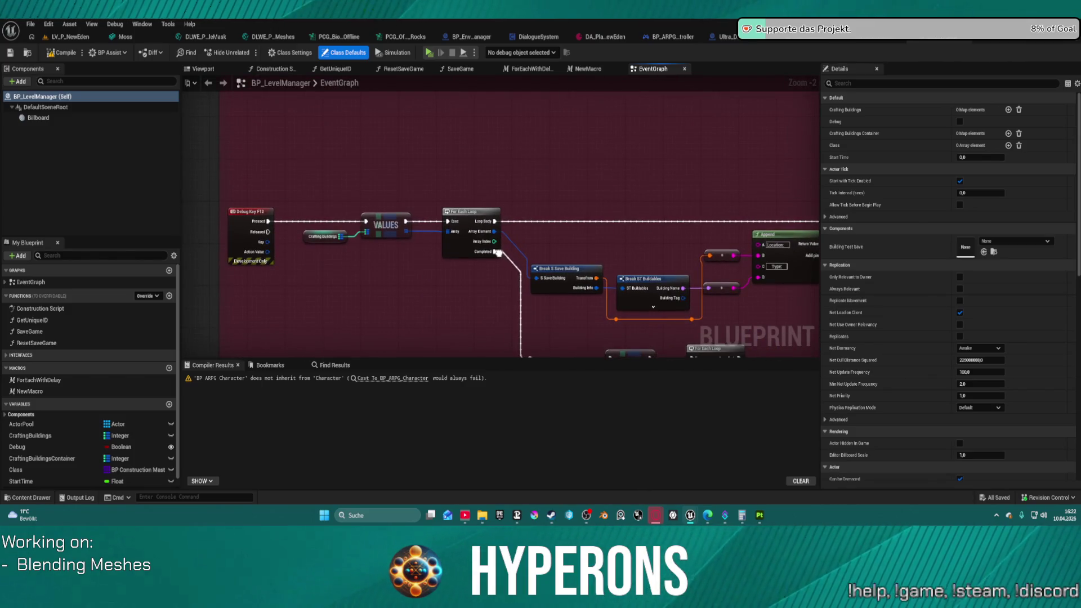
mouse_move(498, 253)
left_mouse_down()
mouse_move(253, 118)
mouse_move(249, 247)
mouse_move(141, 218)
left_mouse_up()
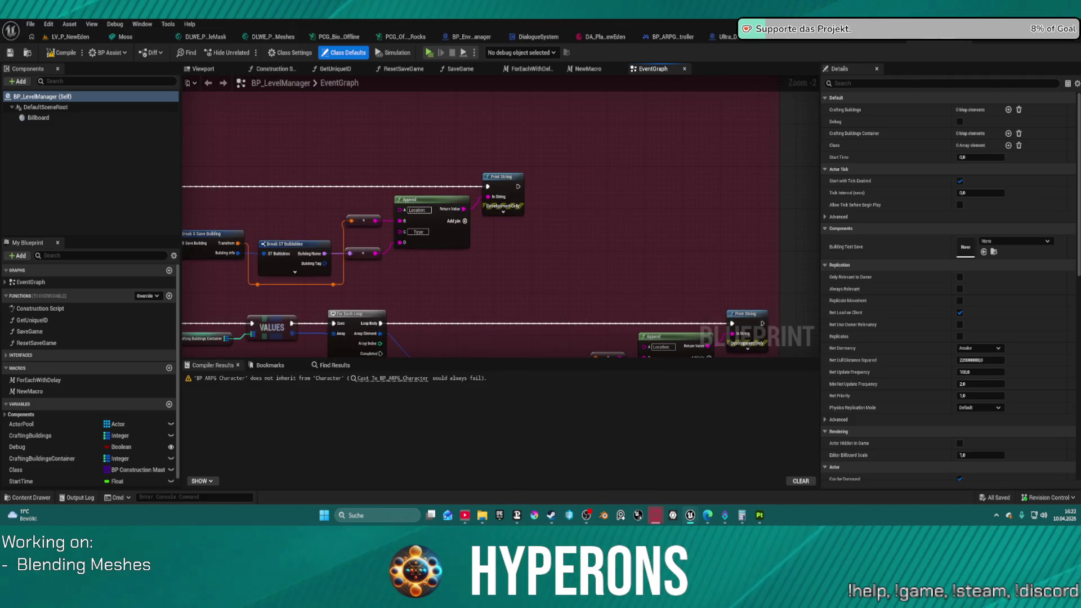
scroll(501, 225, "down", 5)
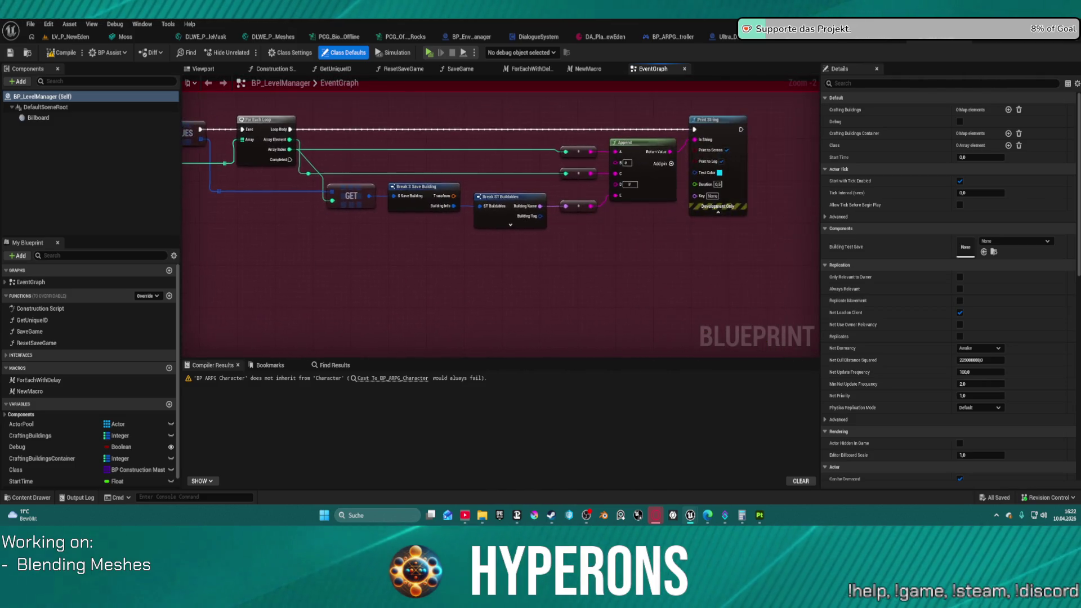
left_click_drag(254, 237, 535, 242)
scroll(535, 242, "up", 4)
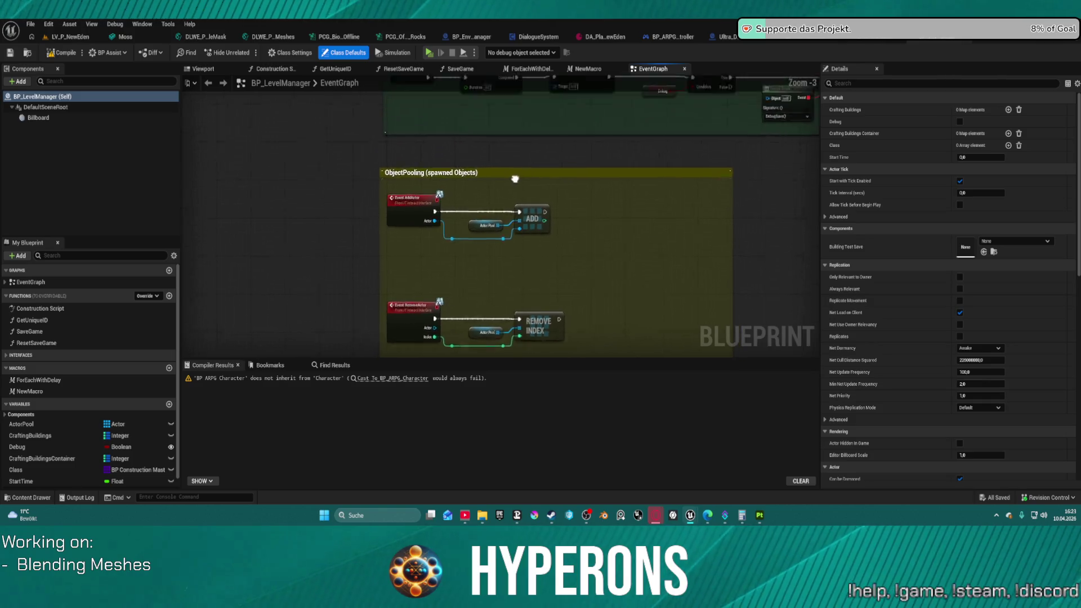
mouse_move(396, 318)
left_mouse_down()
mouse_move(397, 337)
mouse_move(410, 256)
left_mouse_up()
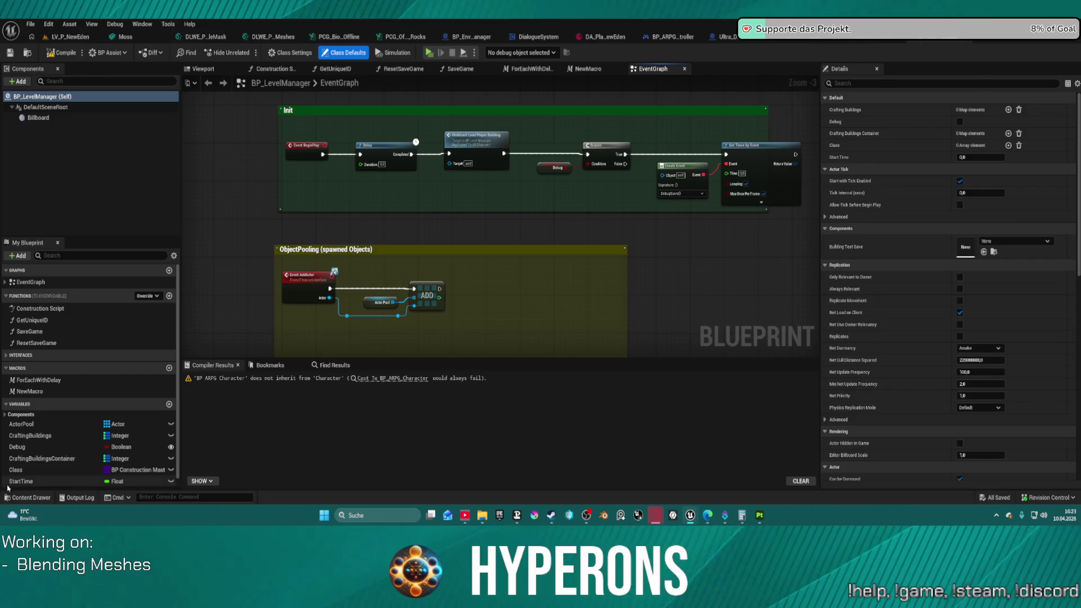
Open BP_Enviorment_Manager from the EnviomentManager folder and zoom into its EventGraph.
left_click(33, 498)
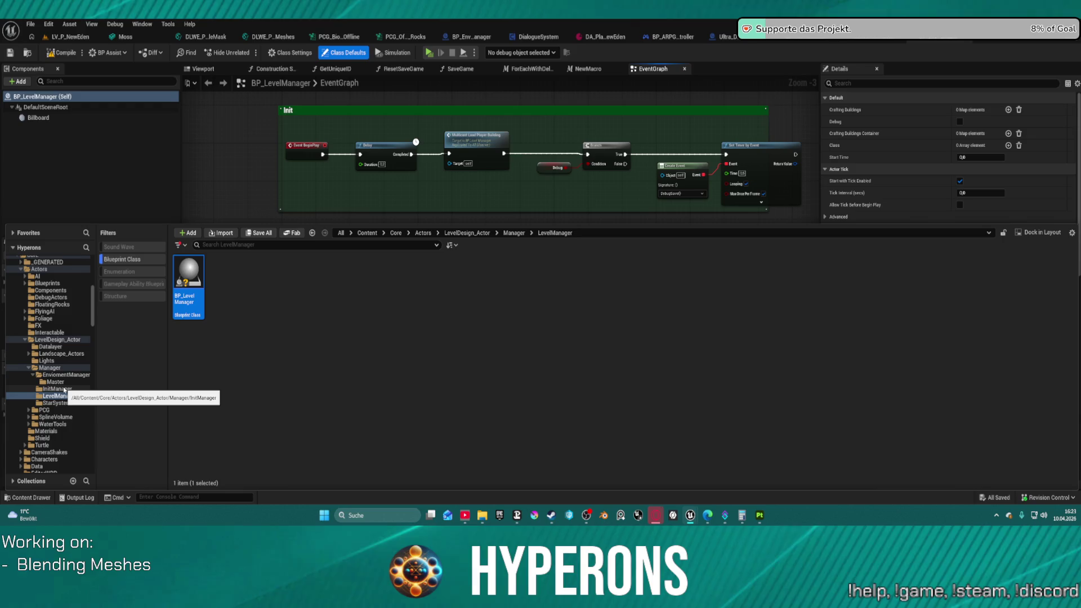
left_click(64, 375)
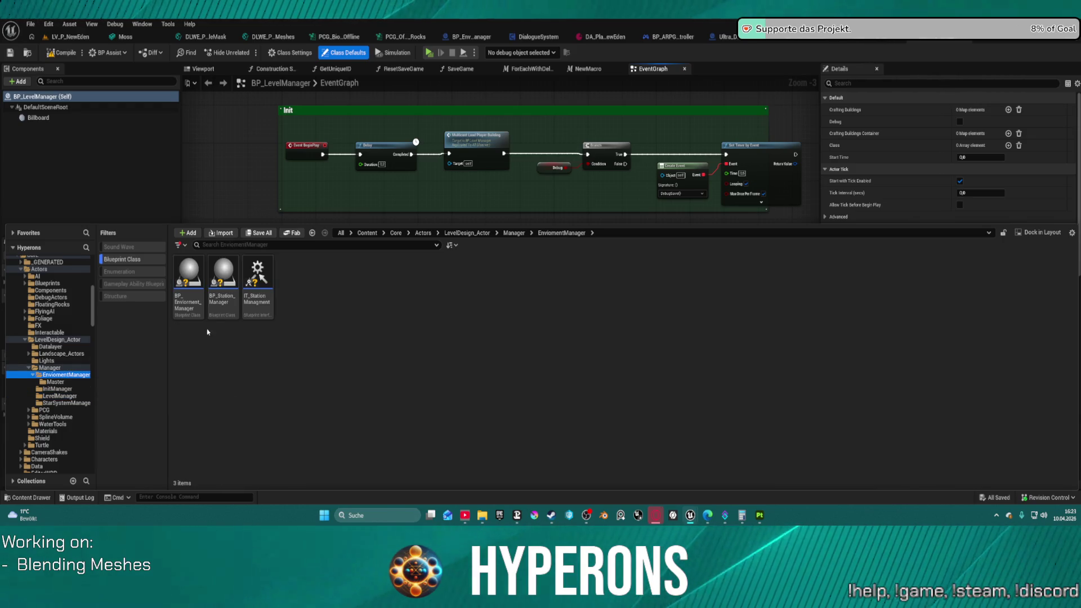
double_click(189, 276)
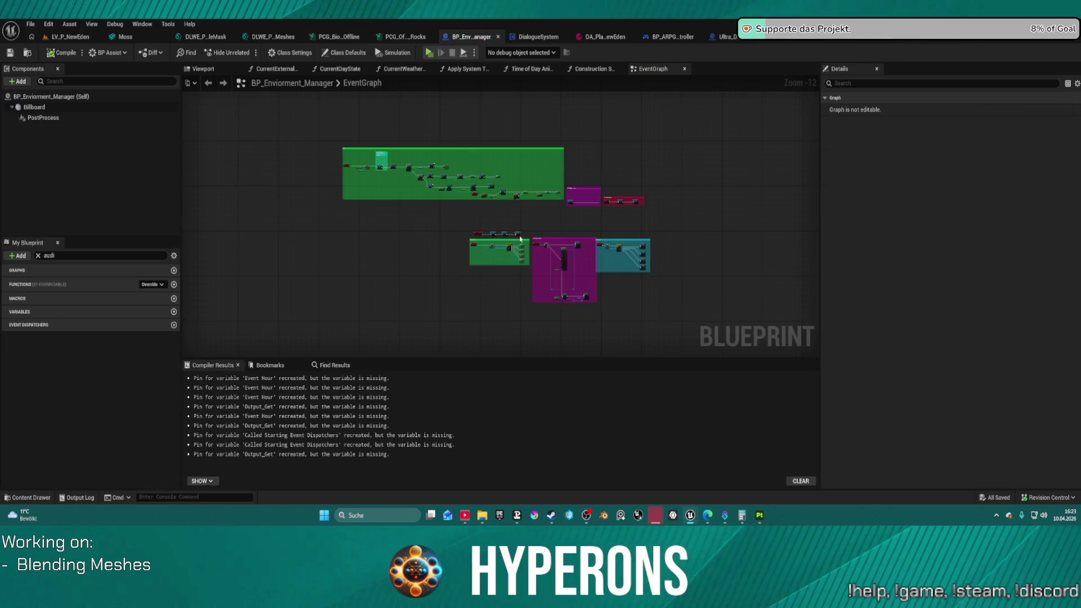
scroll(501, 233, "up", 11)
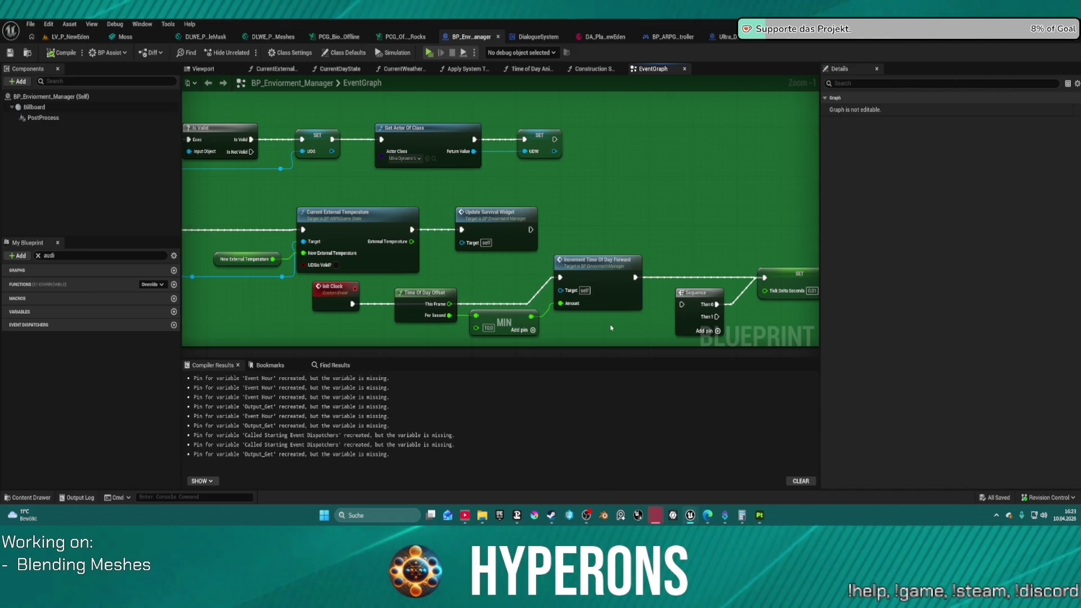
left_click(669, 215)
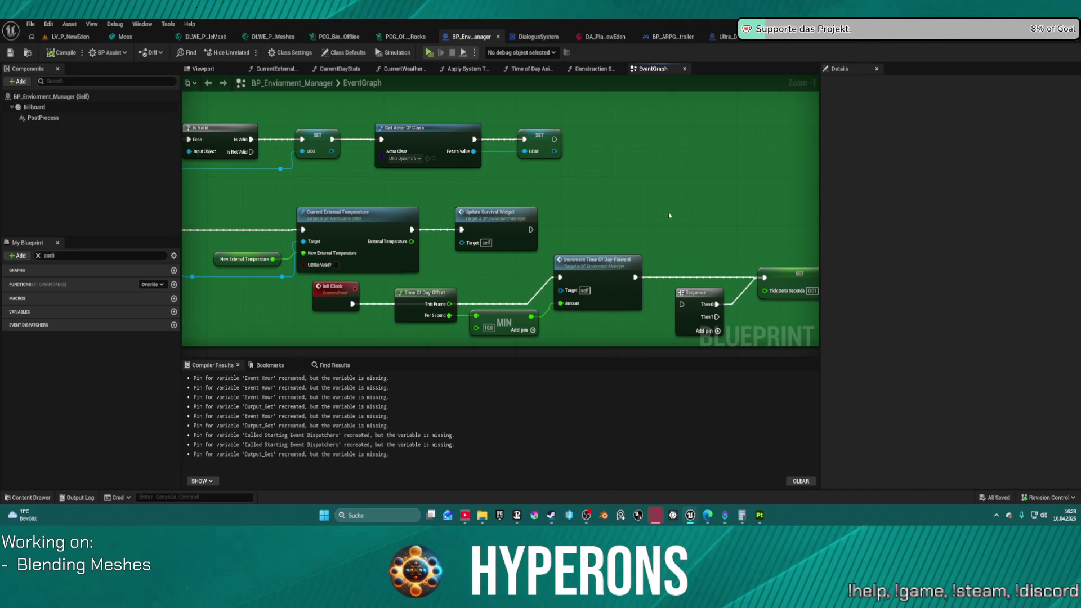
key("ctrl+space")
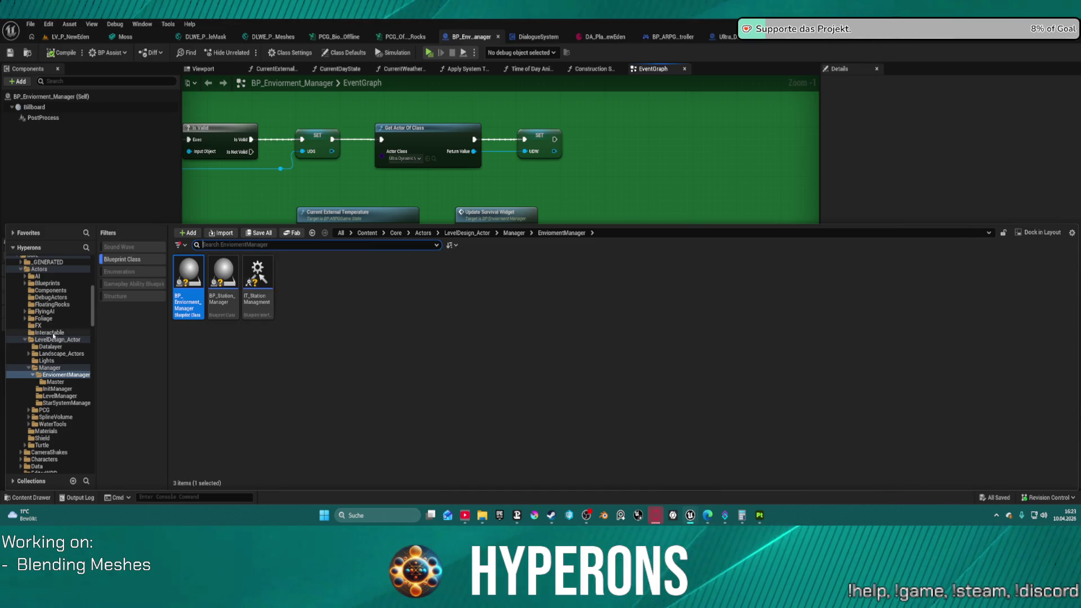
Scroll the folder tree to Systems > SurvivalSystem and open the Survival_Component Blueprint.
left_click(55, 340)
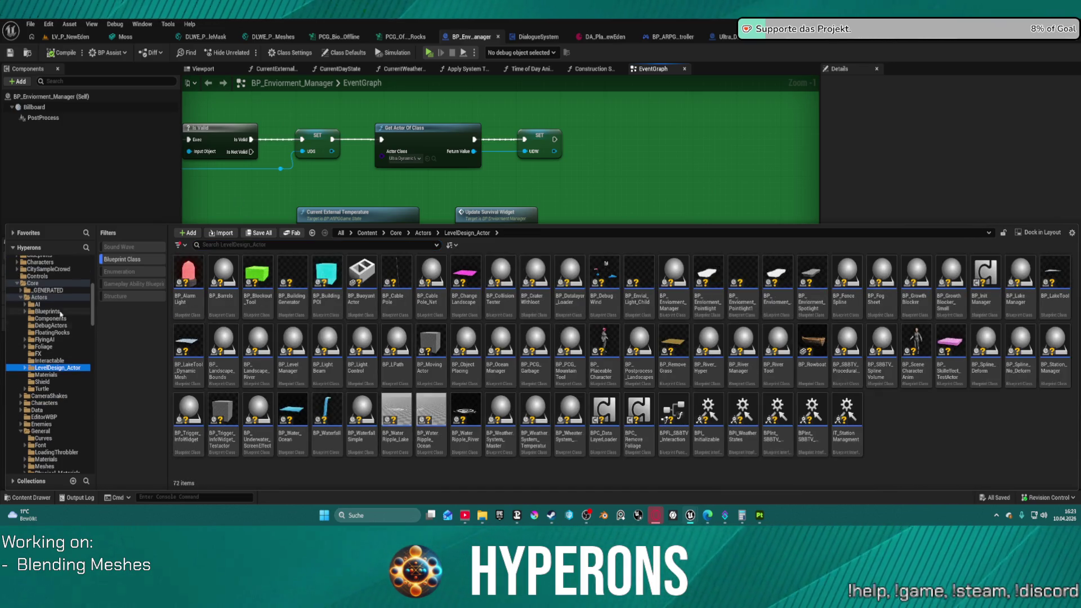
scroll(62, 363, "down", 3)
scroll(59, 367, "down", 4)
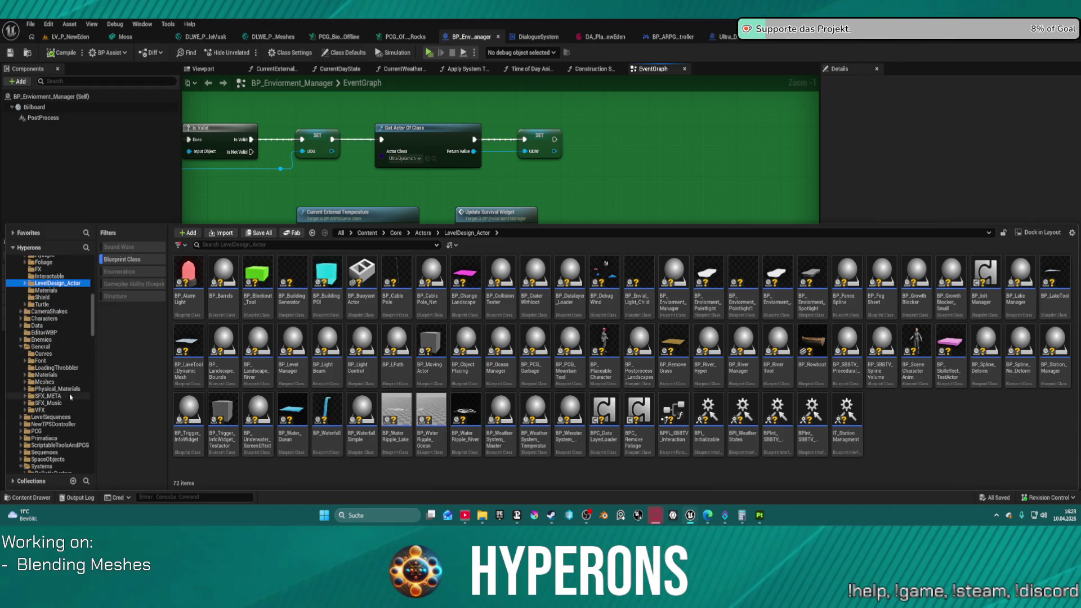
scroll(57, 457, "down", 3)
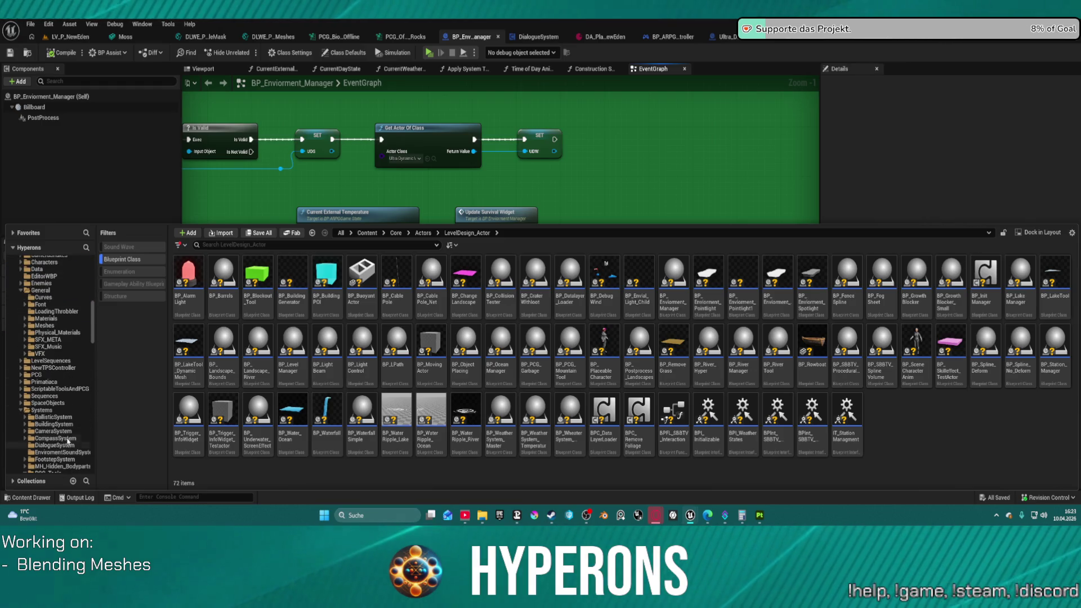
scroll(67, 442, "down", 6)
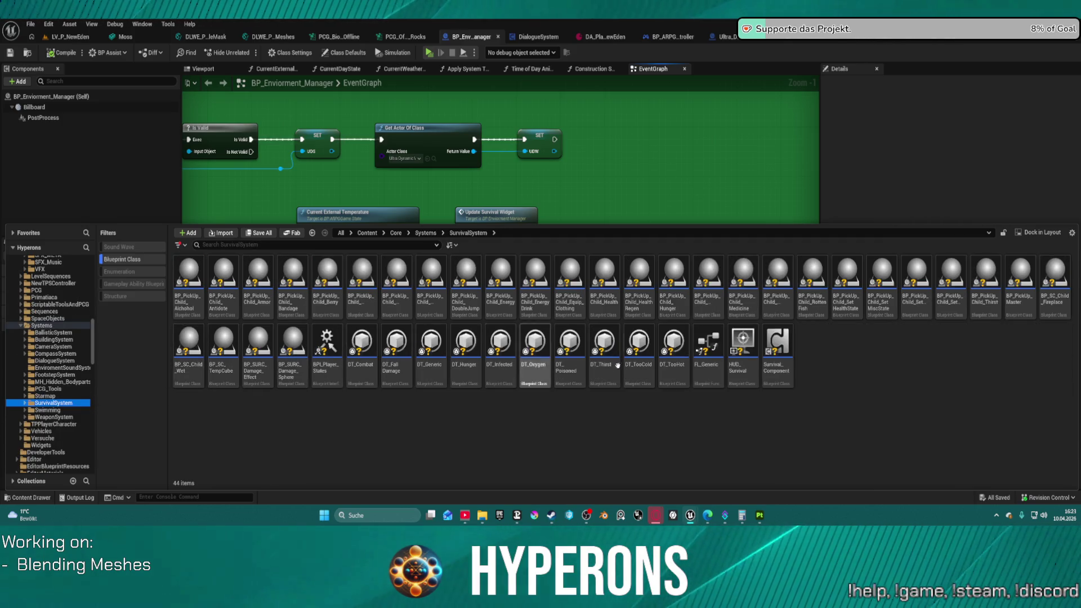
left_click(779, 337)
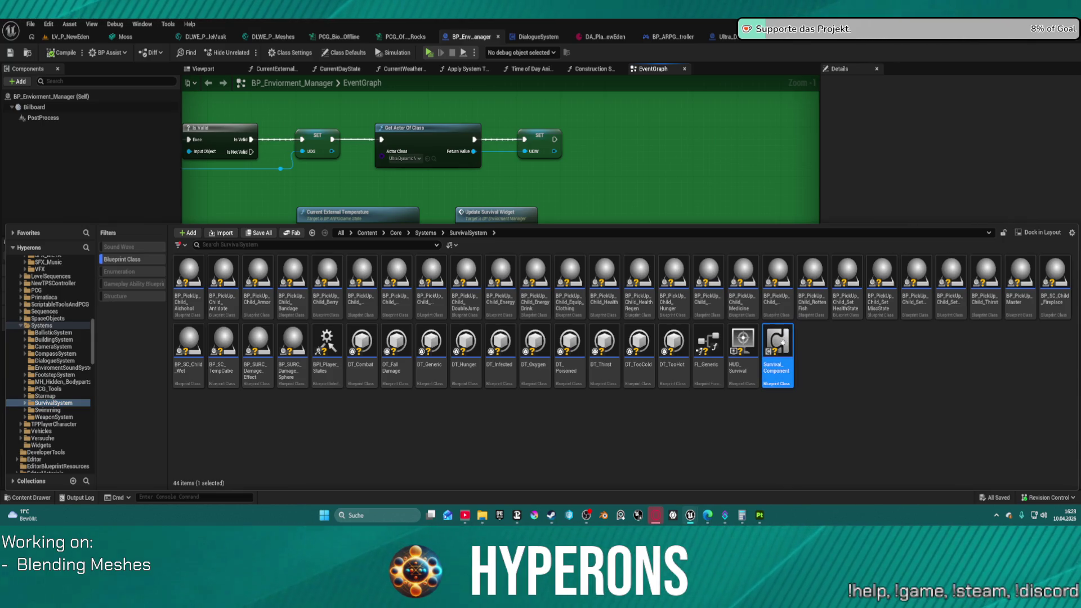
key("Return")
Pan to the 'Multicast sound on location' comment and show the PlanetaryData variable's Details.
scroll(646, 169, "down", 5)
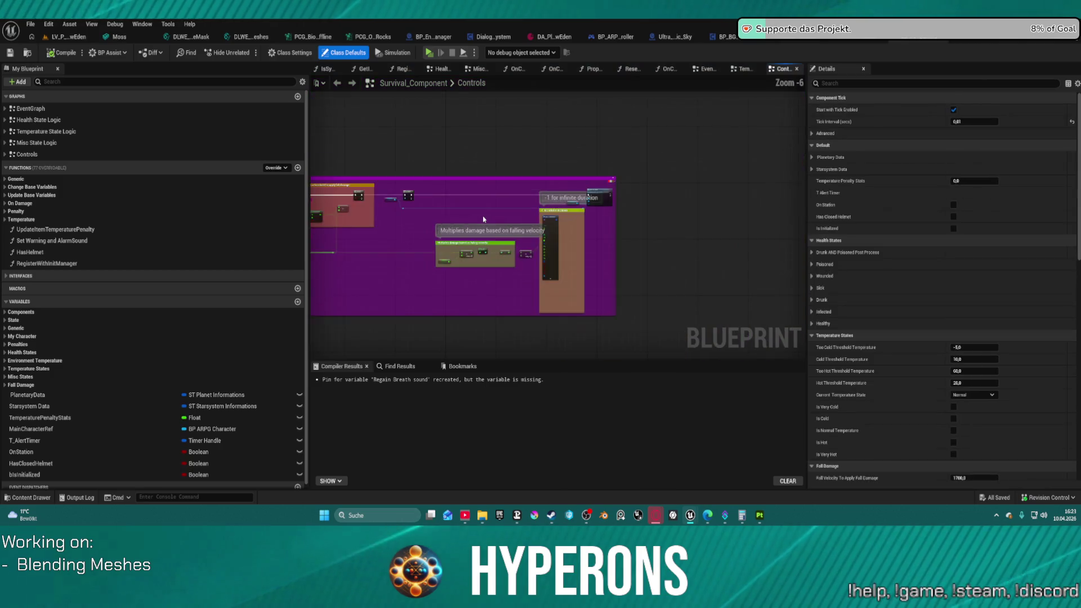
left_click_drag(644, 199, 451, 164)
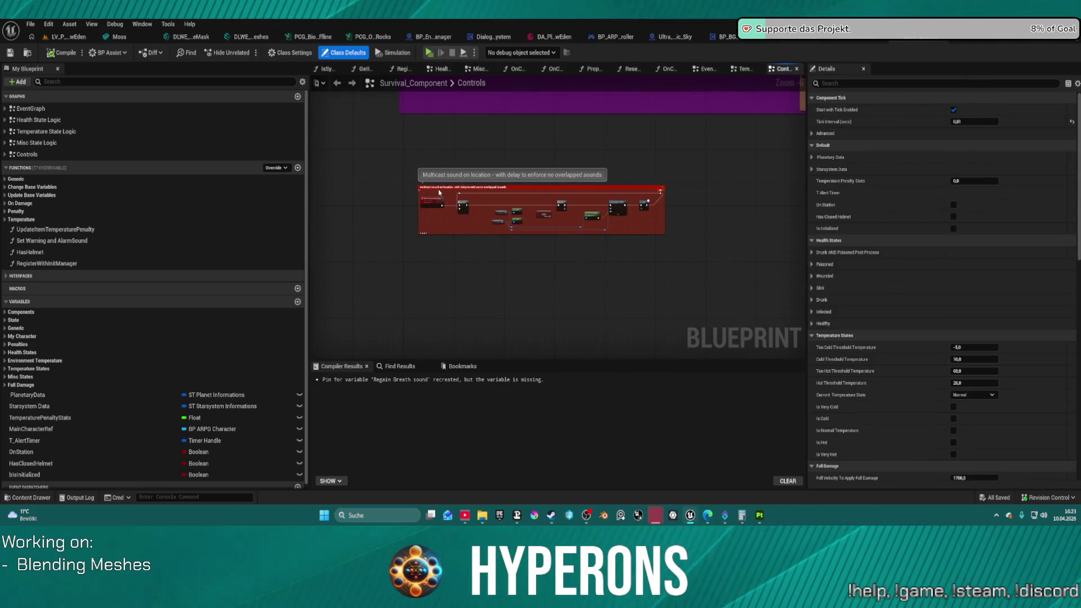
scroll(449, 196, "up", 5)
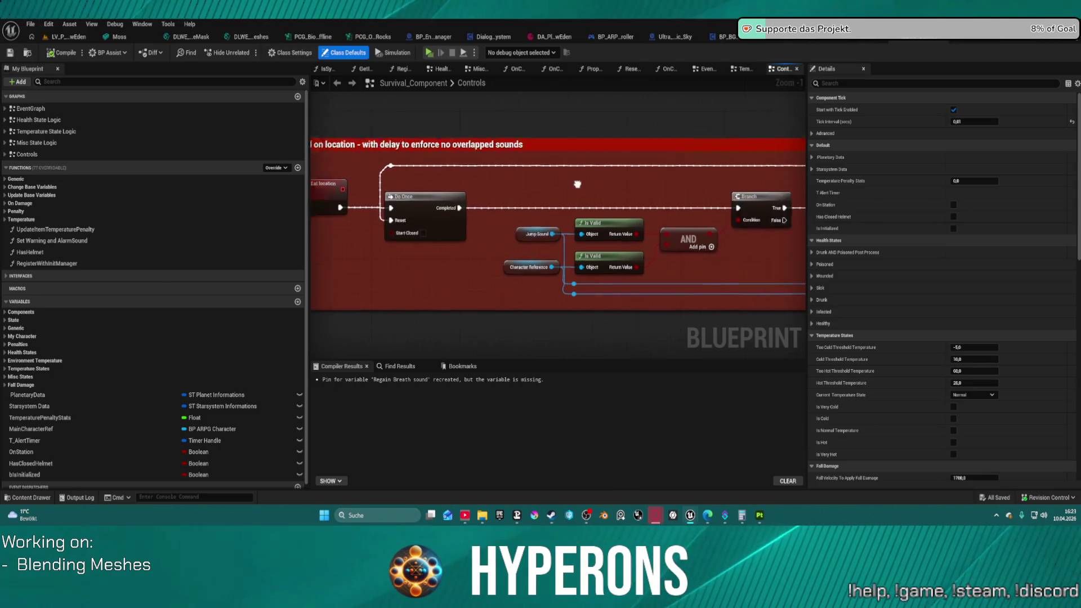
scroll(325, 164, "down", 2)
left_click_drag(325, 165, 483, 118)
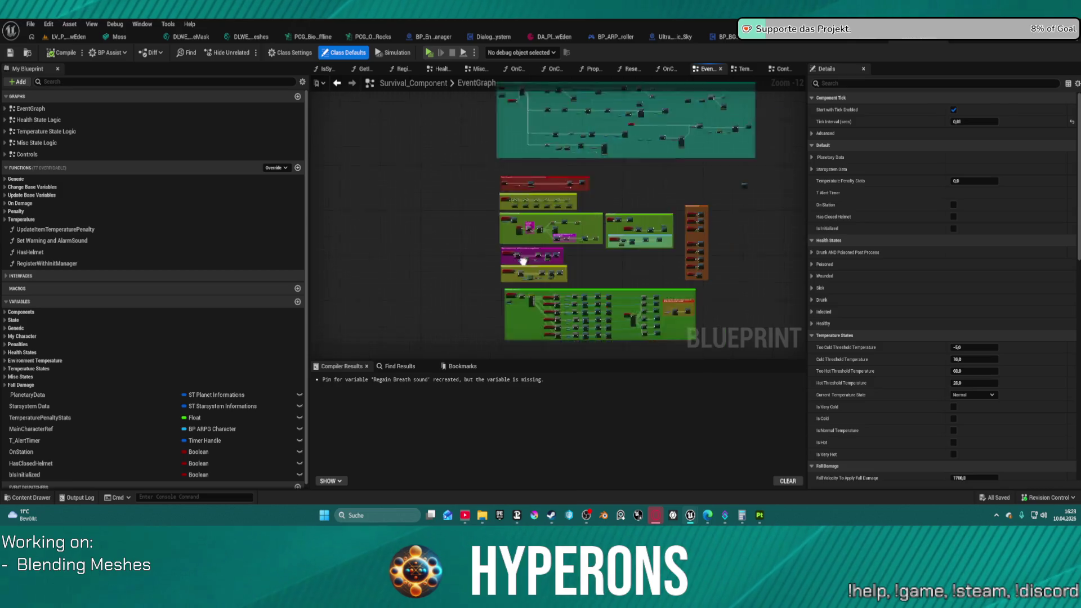
scroll(451, 180, "up", 9)
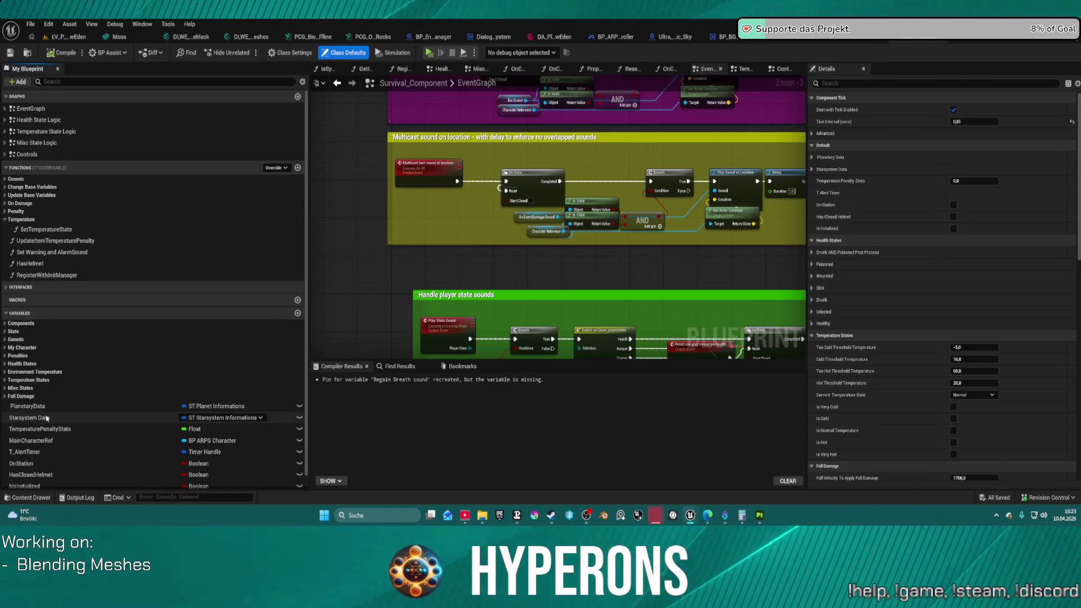
scroll(16, 417, "down", 1)
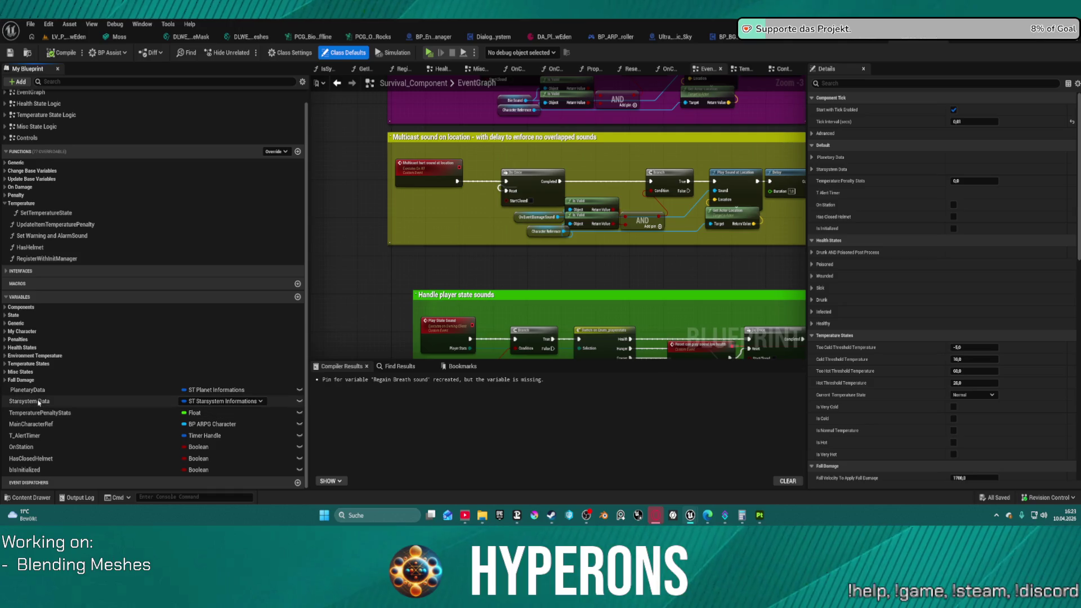
left_click(40, 389)
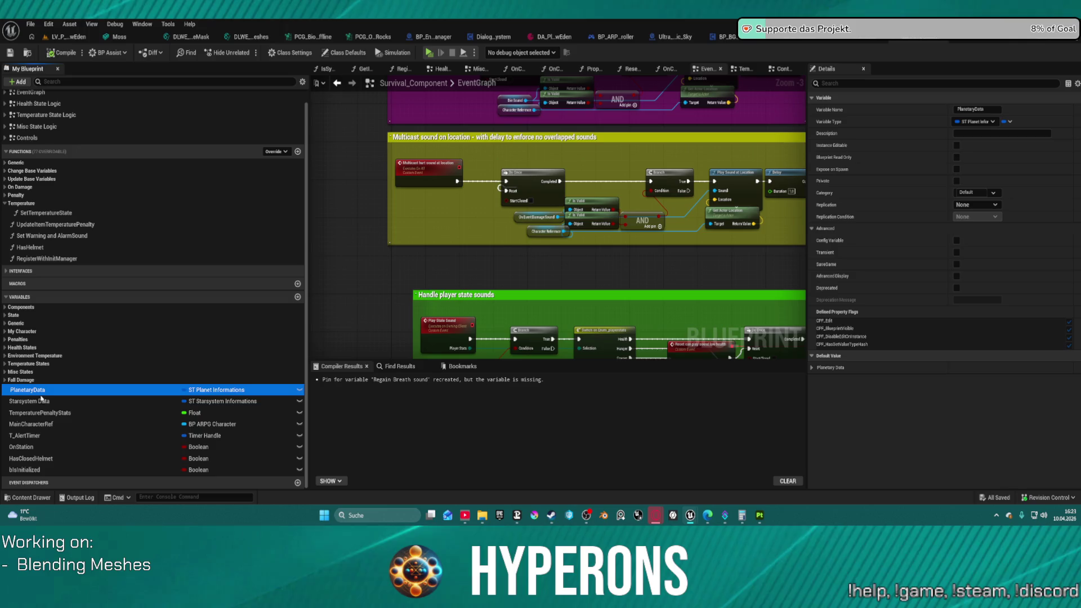
Filter the My Blueprint members by 'play' and start a Find Results search for 'play sound'.
left_click(141, 79)
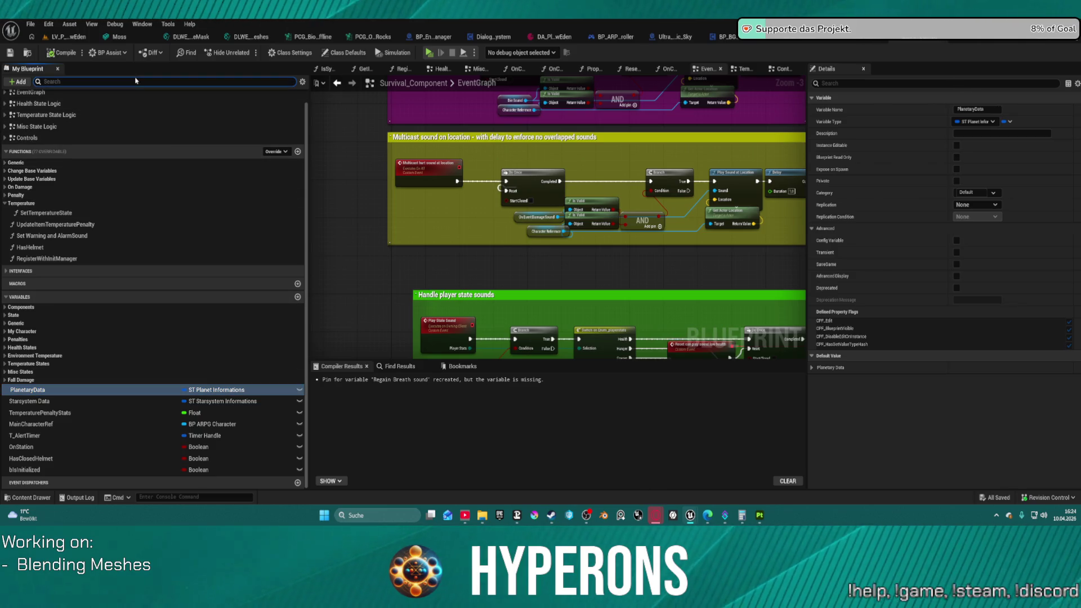
type("music")
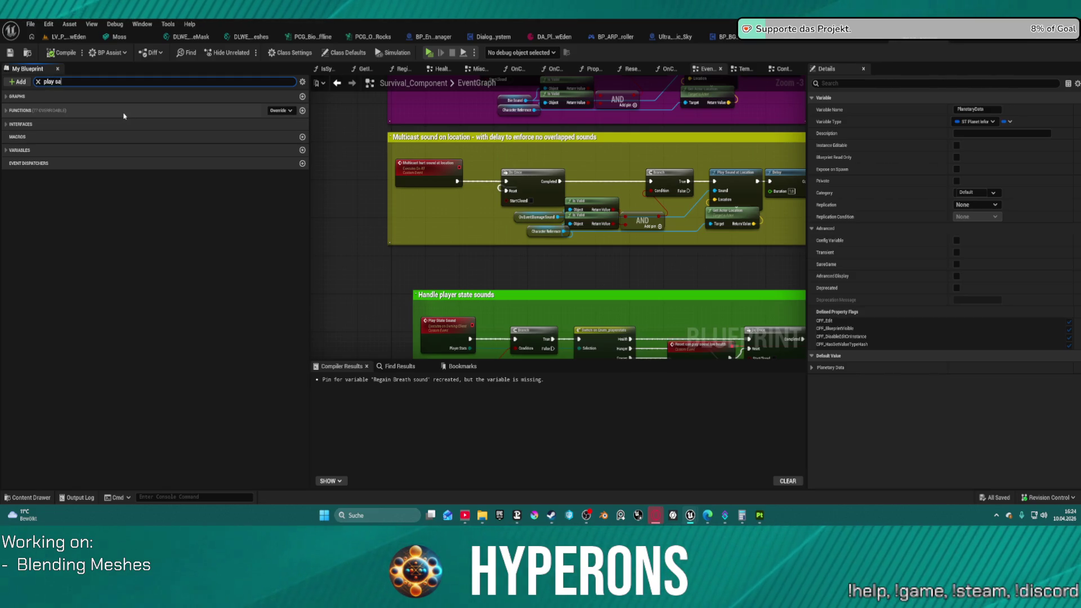
key("BackSpace")
key("BackSpace")
key("BackSpace")
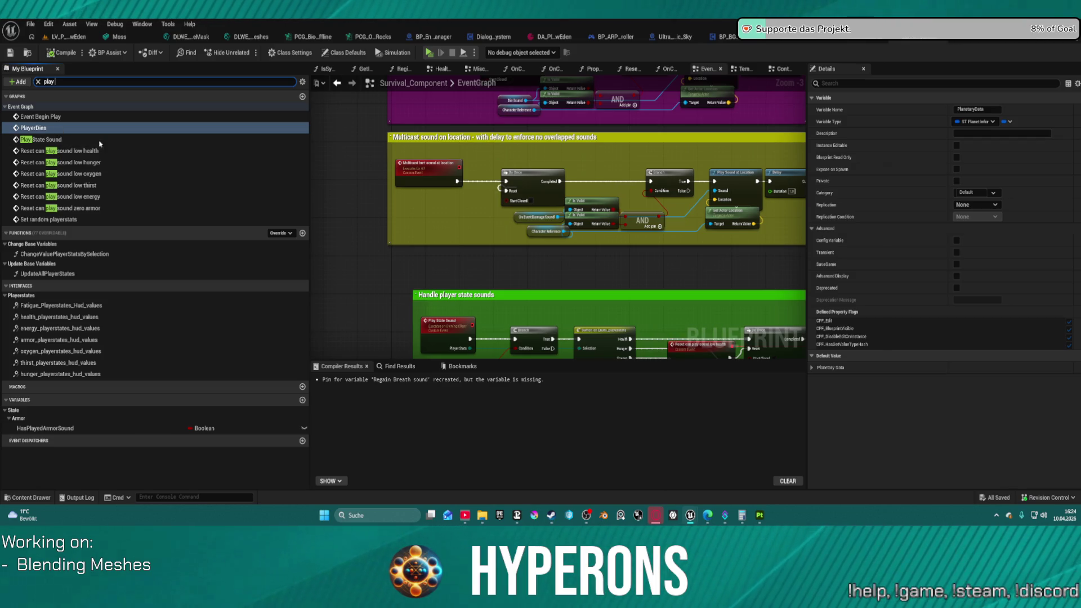
left_click(386, 366)
type("play sound")
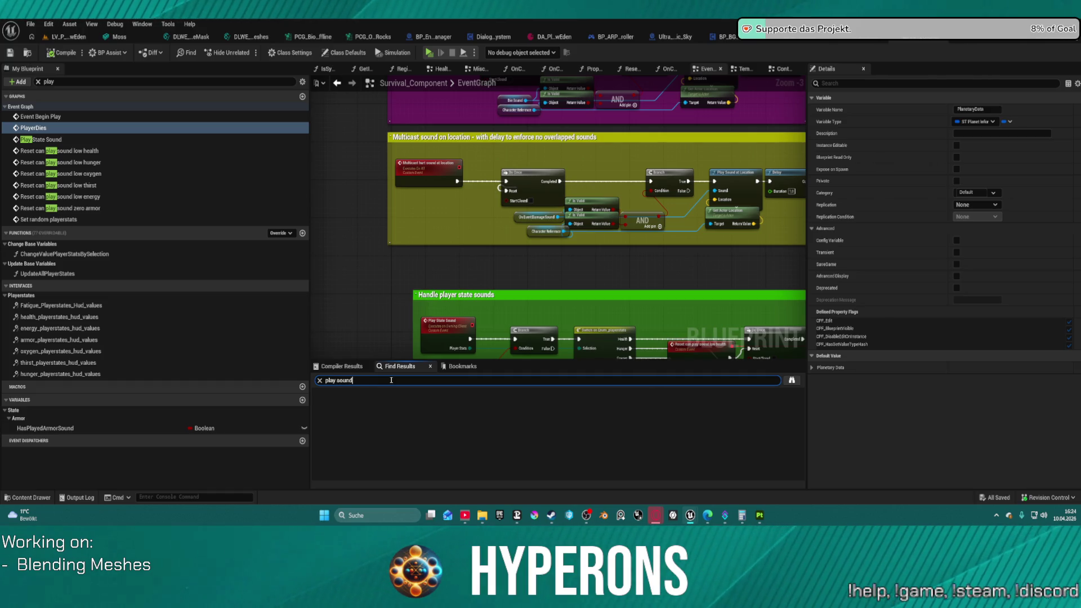
Run the 'play sound' search, jump to Play Sound at Location in Controls, then open the Content Drawer.
key("Return")
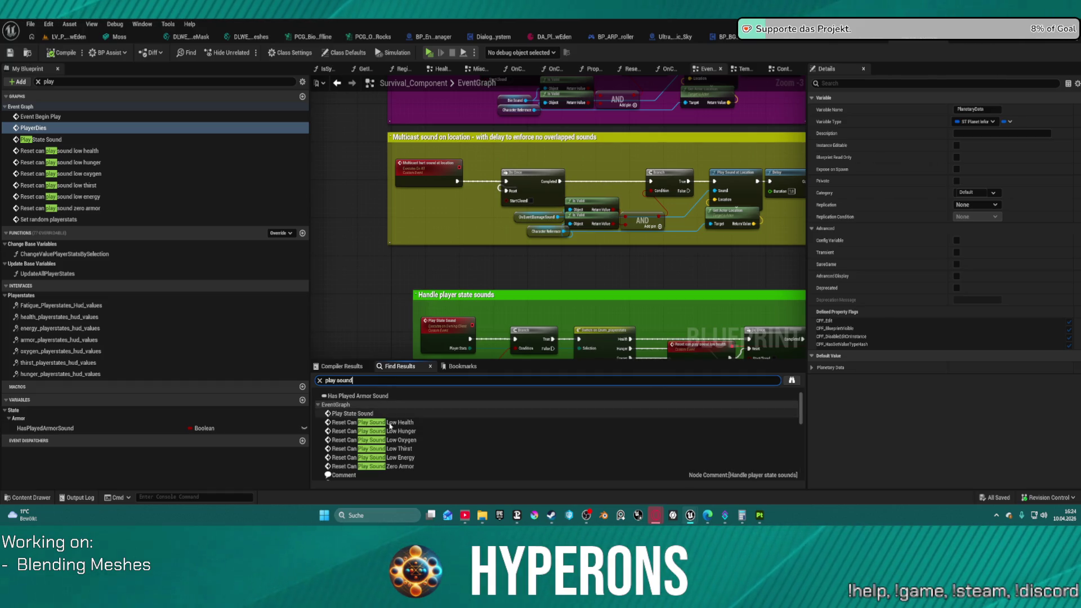
scroll(394, 422, "down", 2)
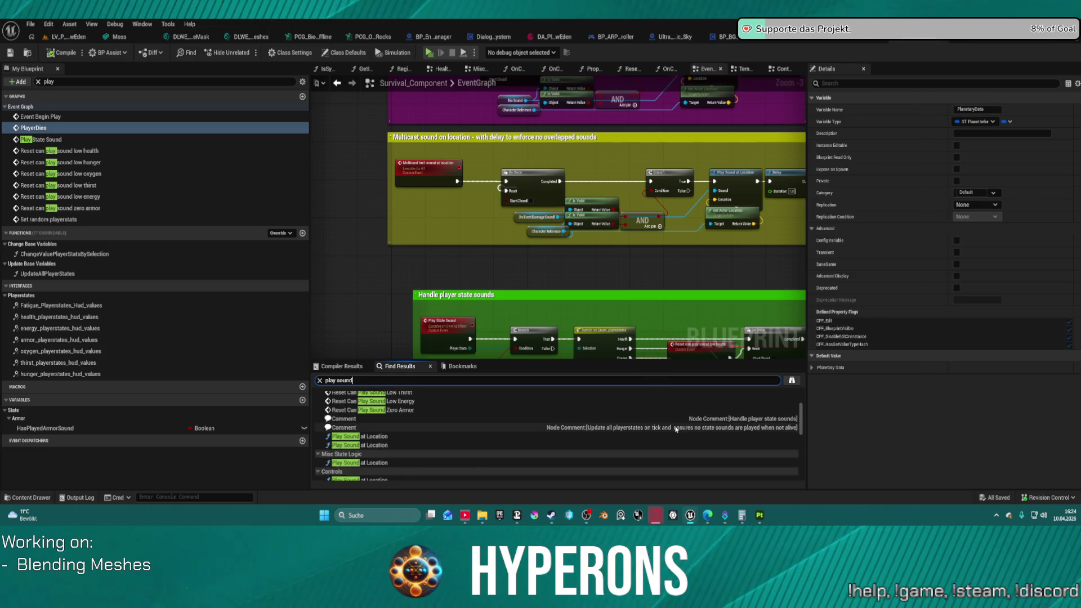
scroll(670, 433, "down", 3)
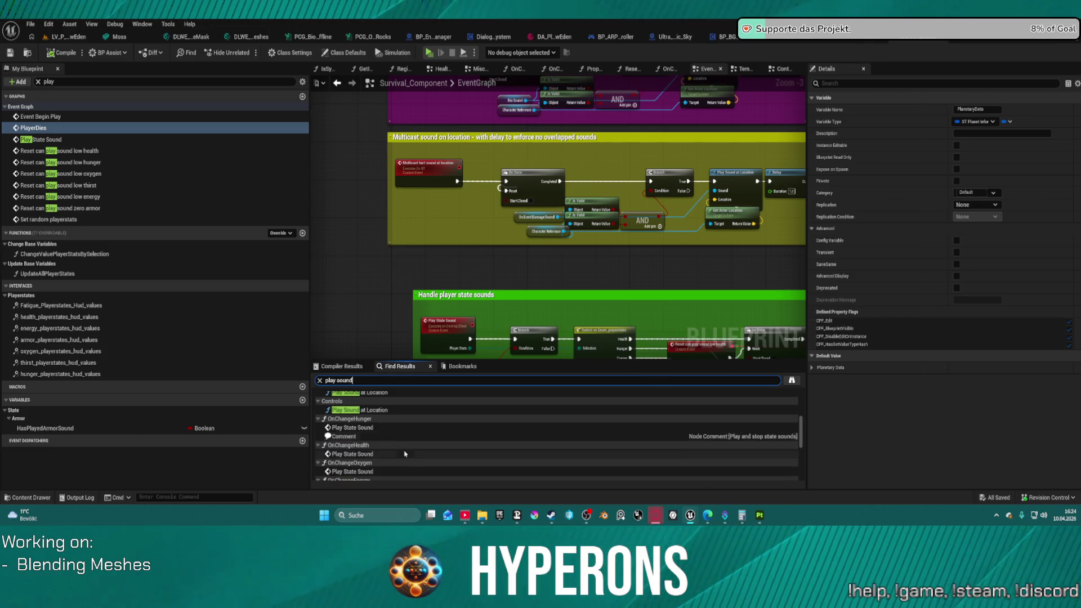
left_click(388, 401)
double_click(389, 409)
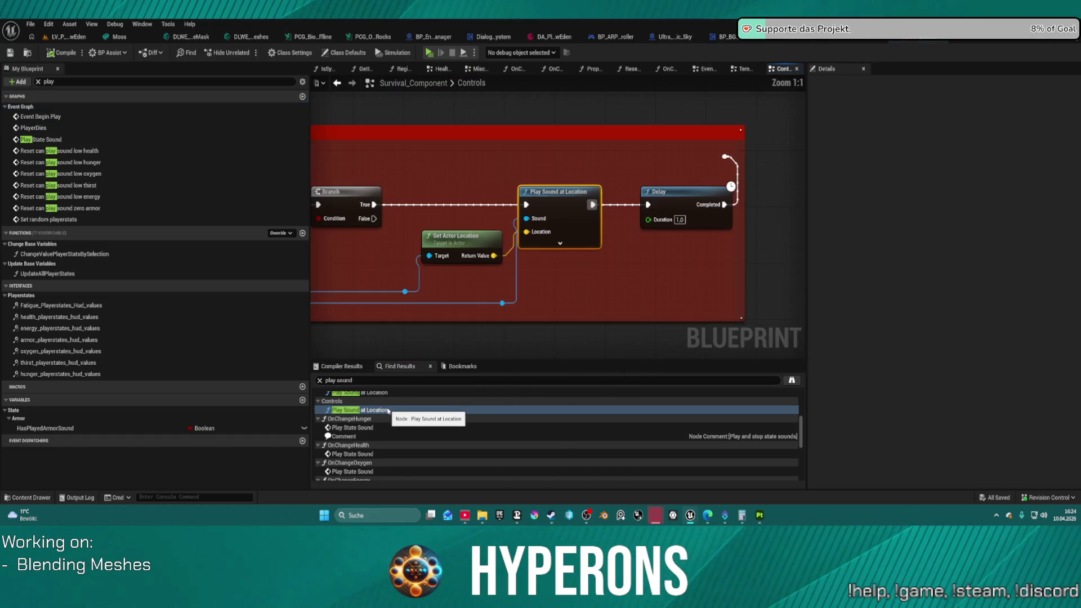
scroll(416, 268, "down", 2)
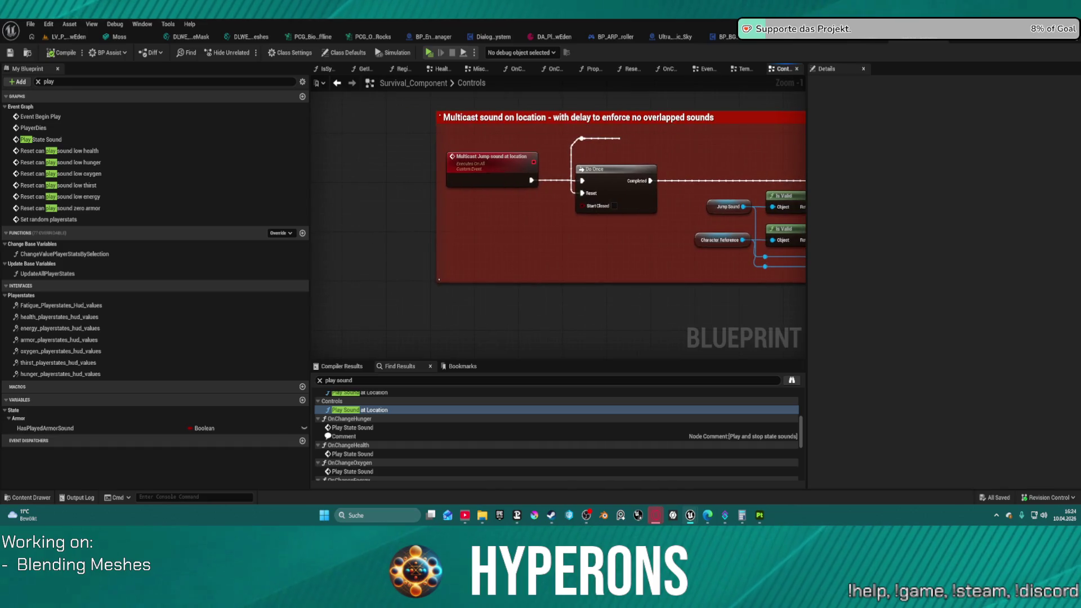
scroll(388, 432, "down", 5)
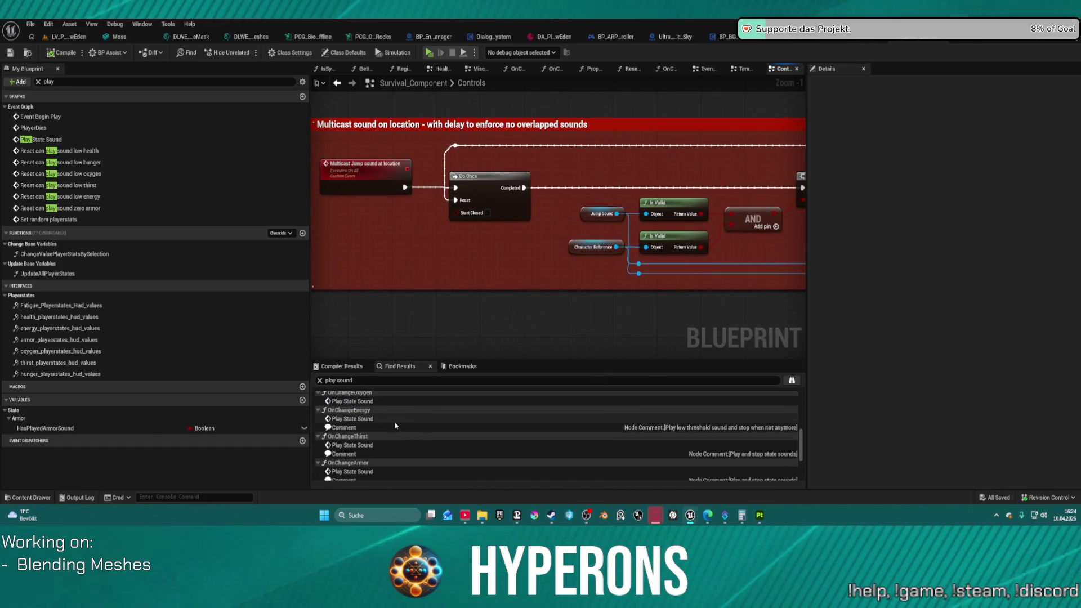
scroll(387, 431, "down", 3)
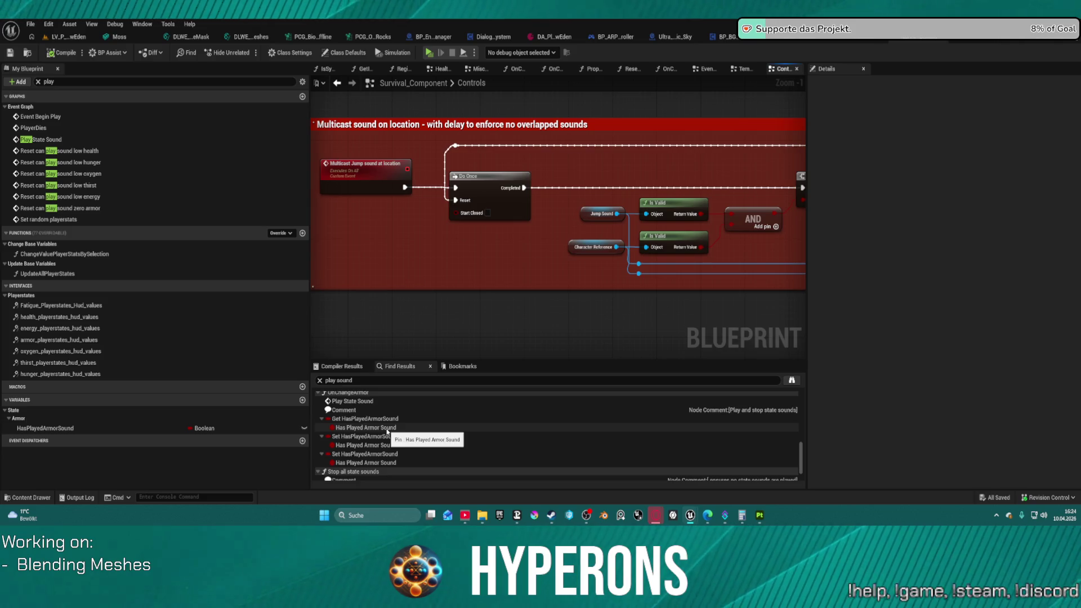
scroll(387, 432, "down", 2)
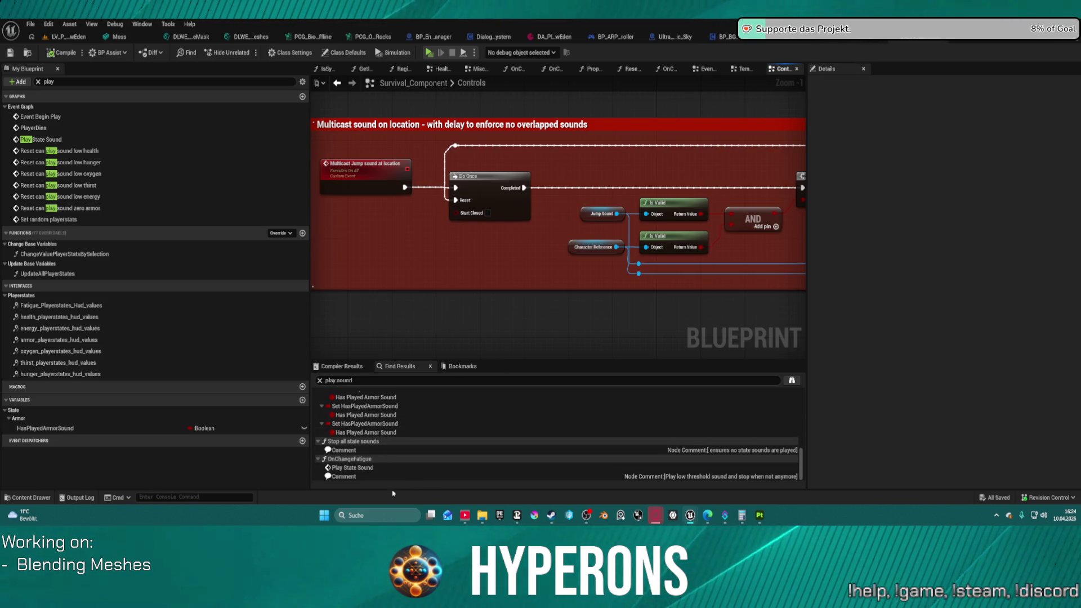
left_click(14, 498)
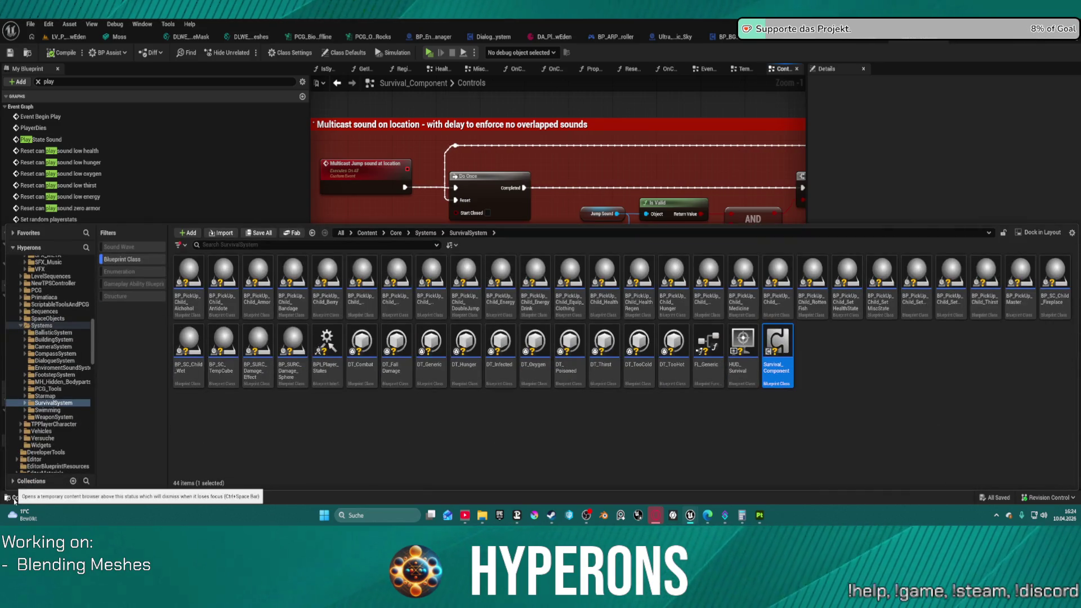
Move from the 415-item Systems folder to the Core folder, listing all 1,129 assets.
left_click(48, 327)
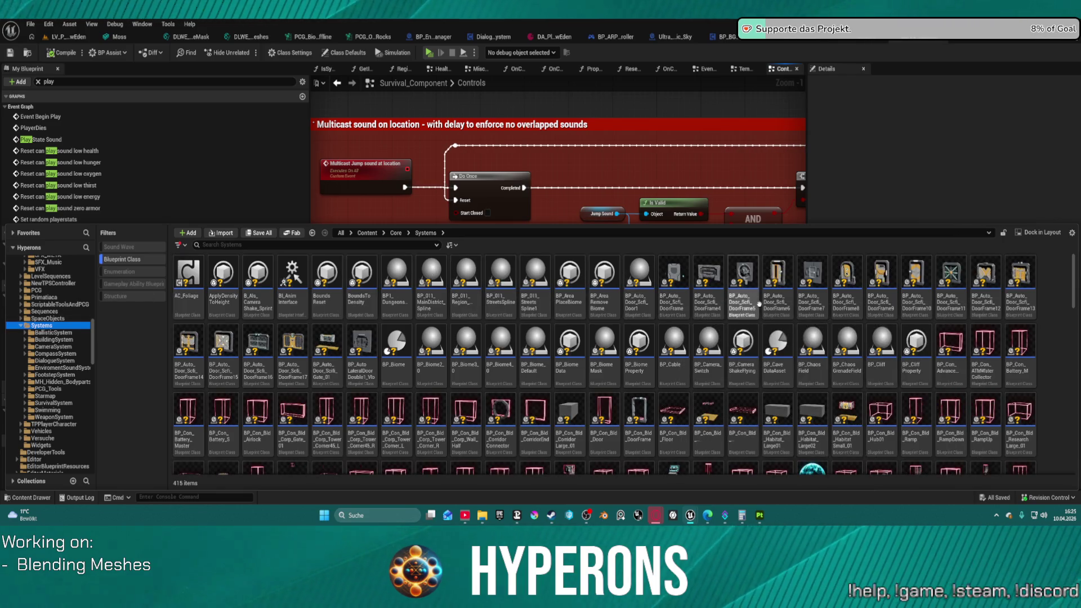
scroll(776, 354, "down", 2)
scroll(671, 365, "down", 1)
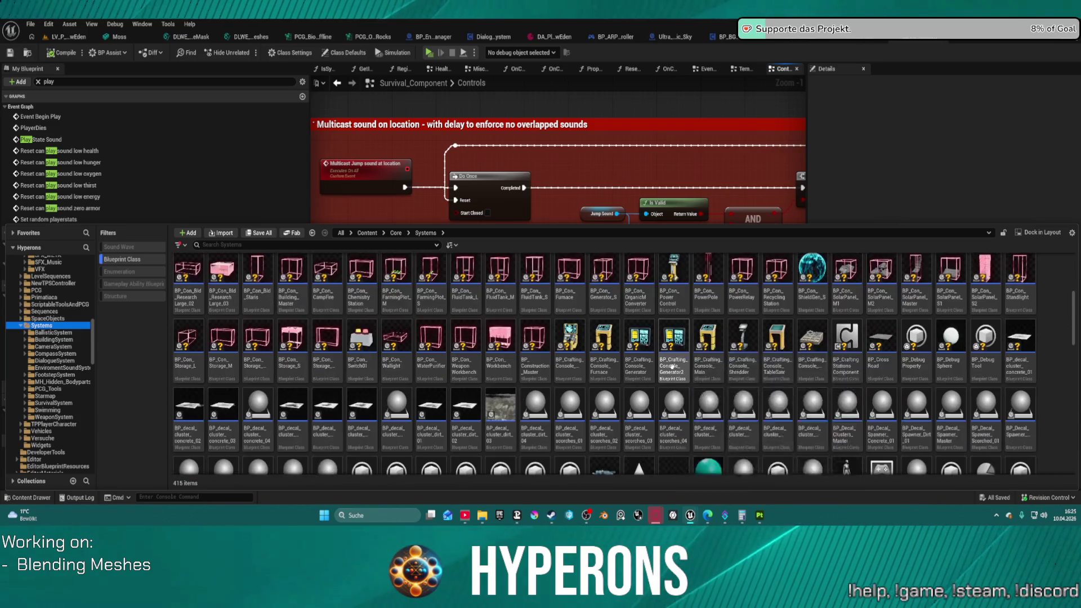
scroll(647, 365, "down", 1)
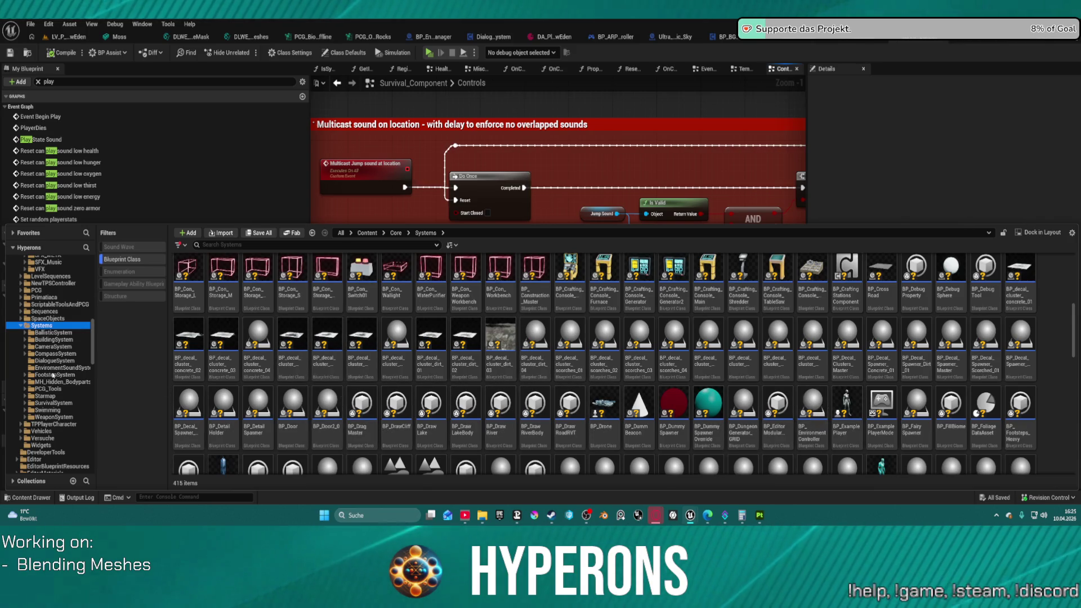
scroll(36, 324, "up", 5)
scroll(59, 347, "up", 1)
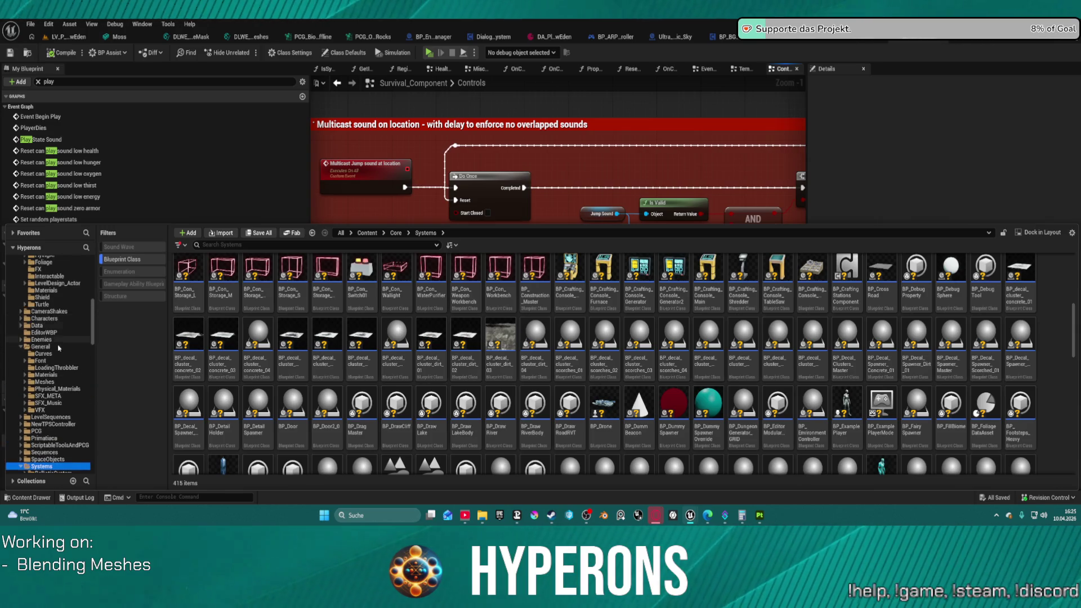
scroll(54, 349, "up", 3)
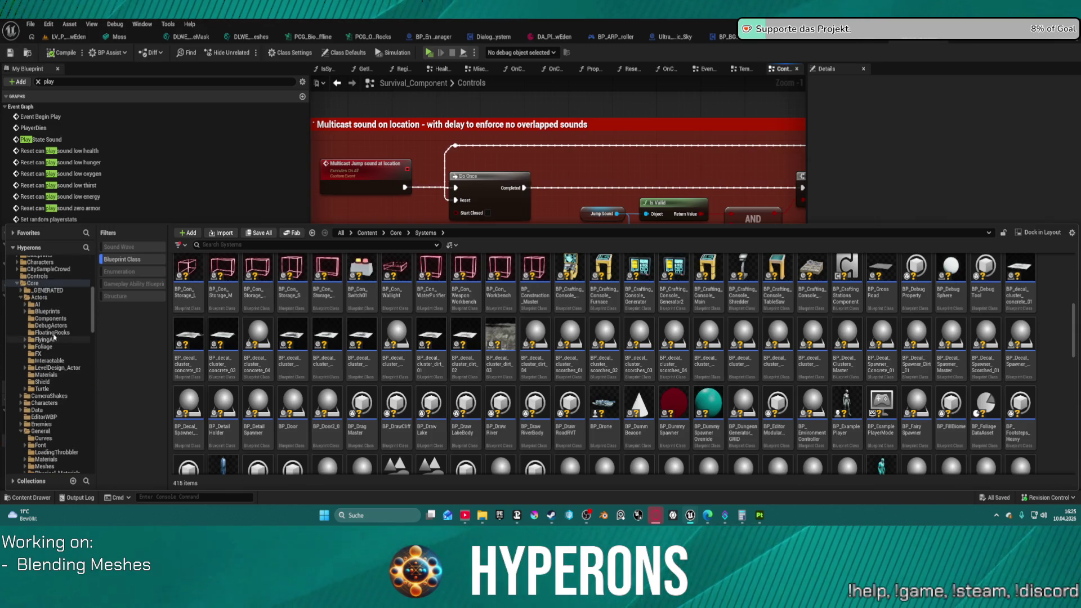
left_click(34, 283)
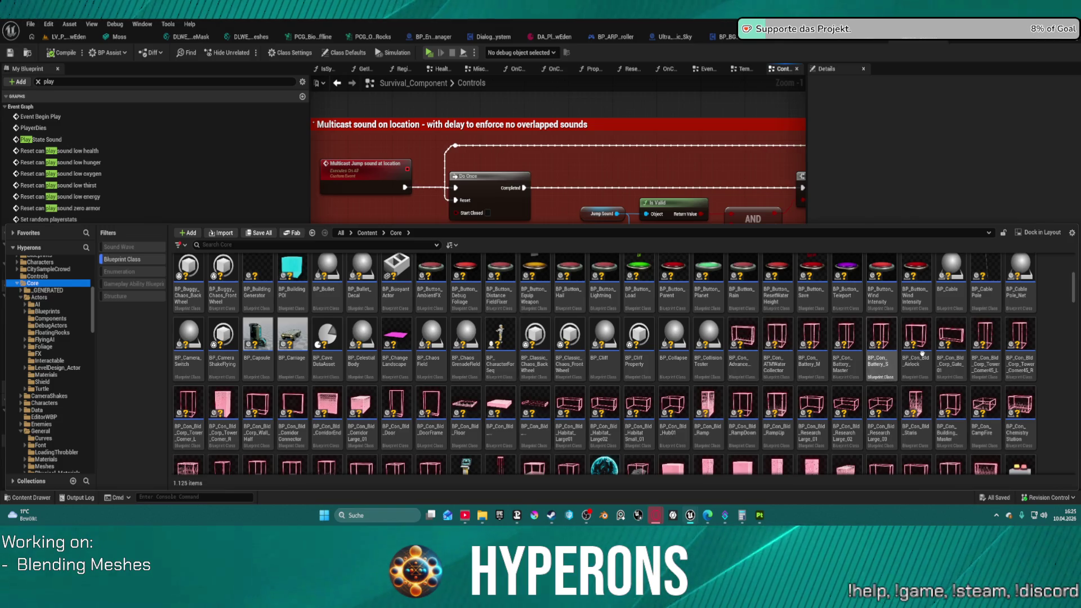
scroll(912, 347, "down", 2)
scroll(642, 397, "up", 1)
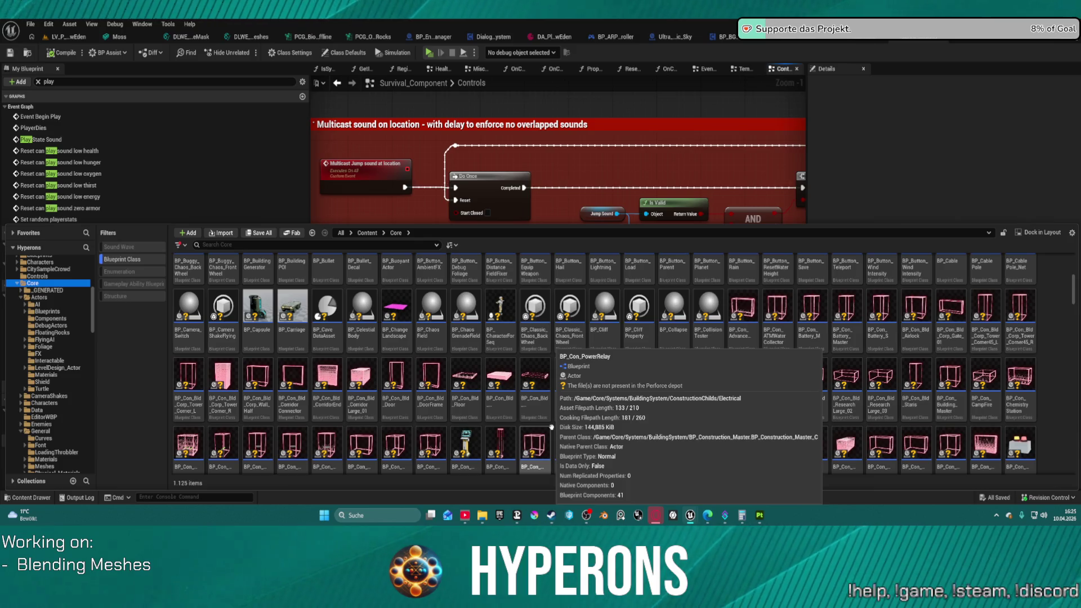
scroll(551, 428, "down", 1)
scroll(551, 427, "up", 1)
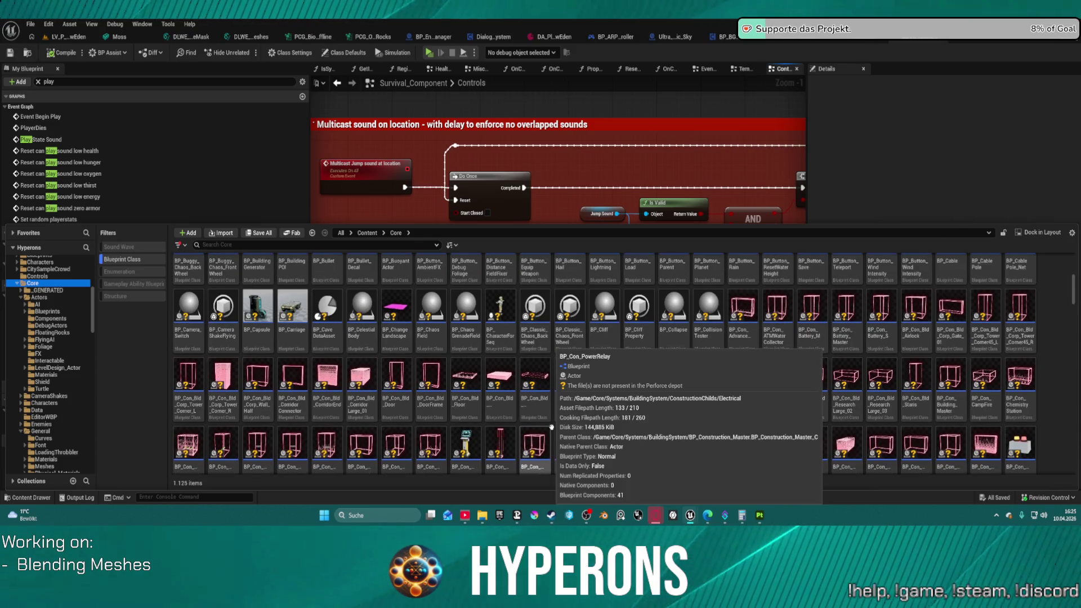
scroll(551, 427, "down", 10)
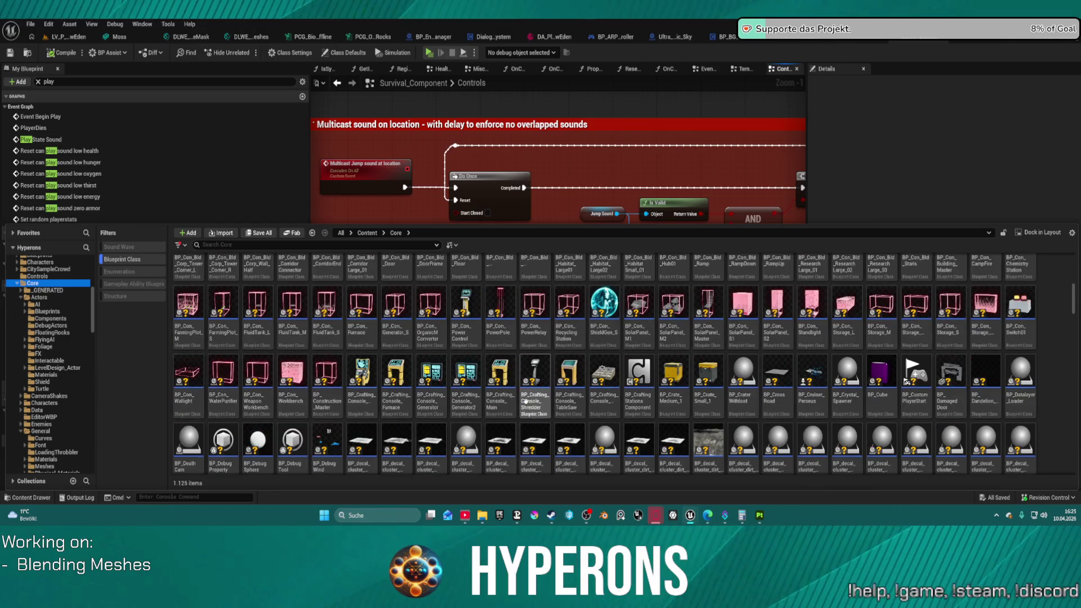
scroll(524, 401, "down", 5)
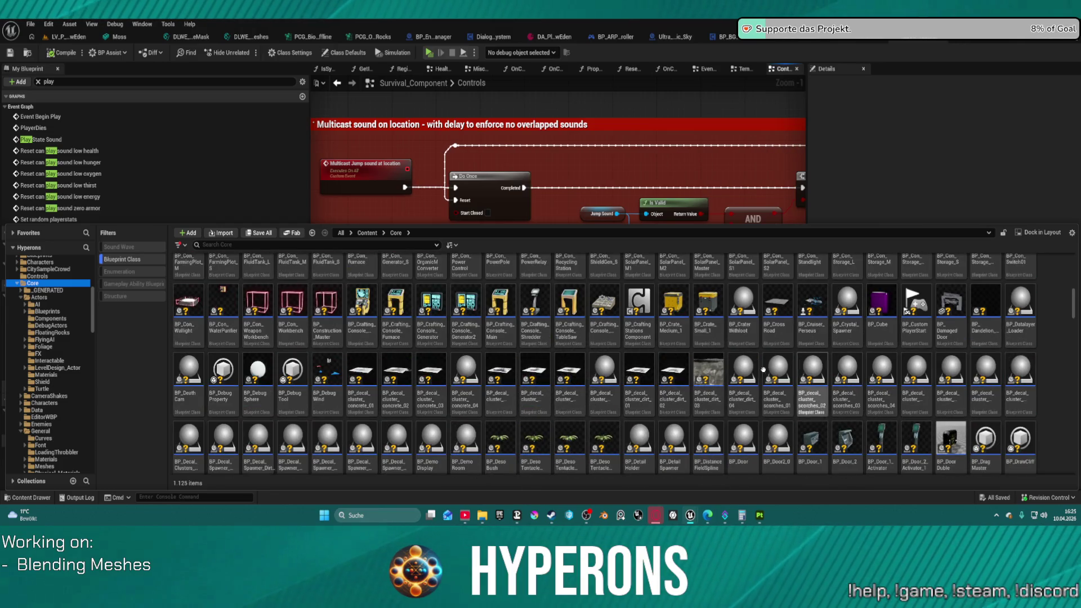
scroll(510, 361, "down", 4)
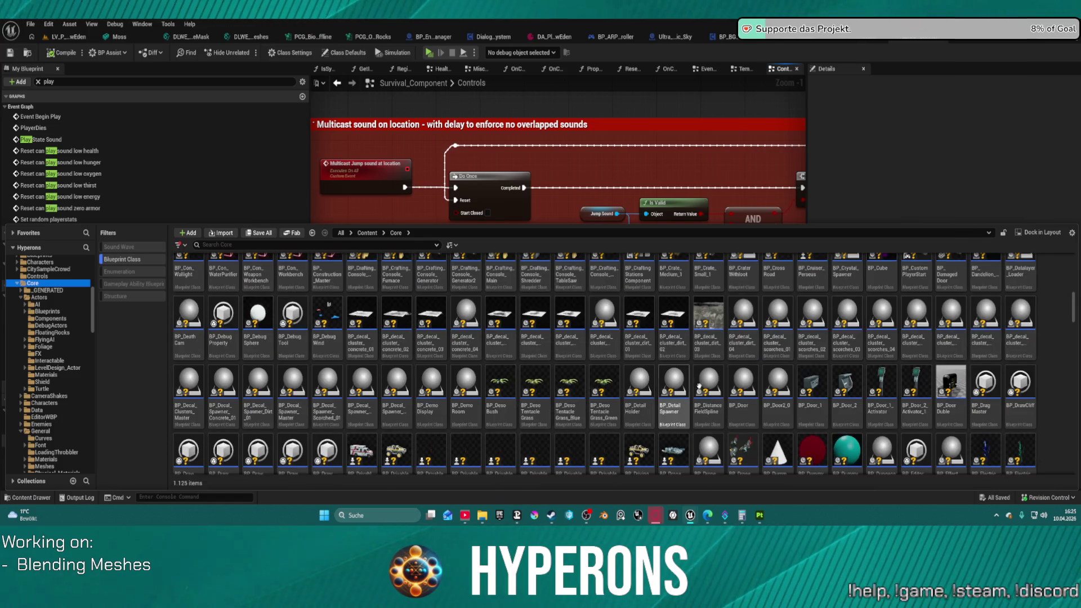
scroll(879, 432, "down", 3)
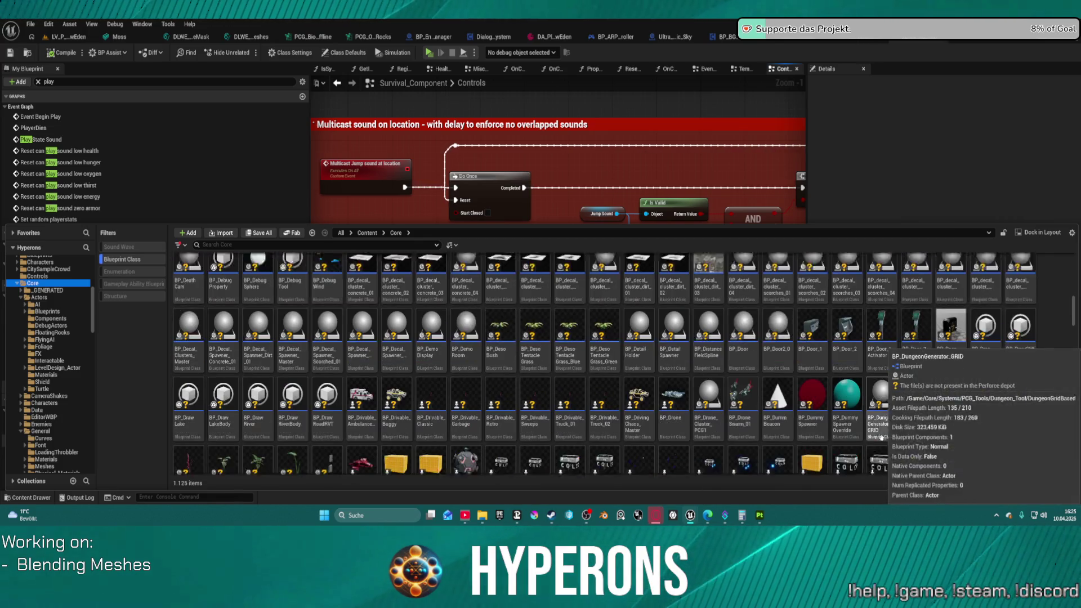
scroll(879, 432, "down", 5)
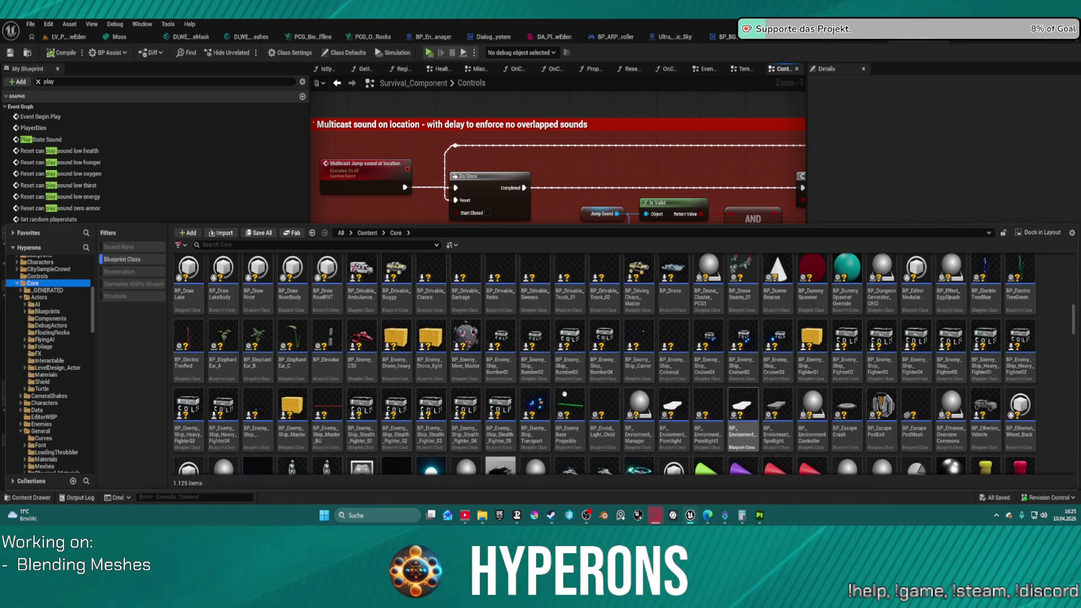
scroll(565, 394, "down", 2)
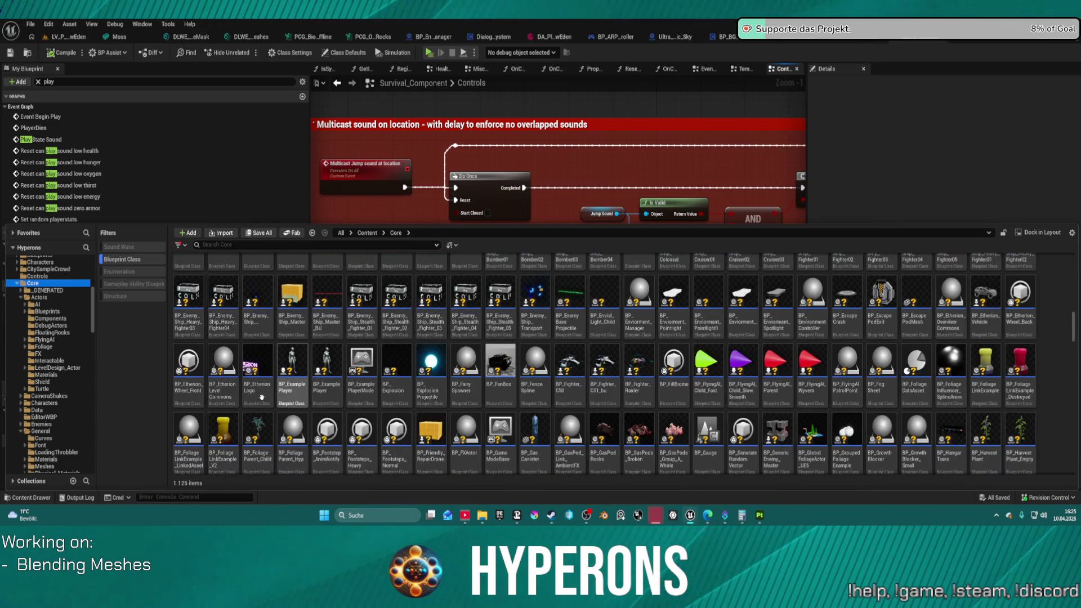
scroll(445, 383, "down", 3)
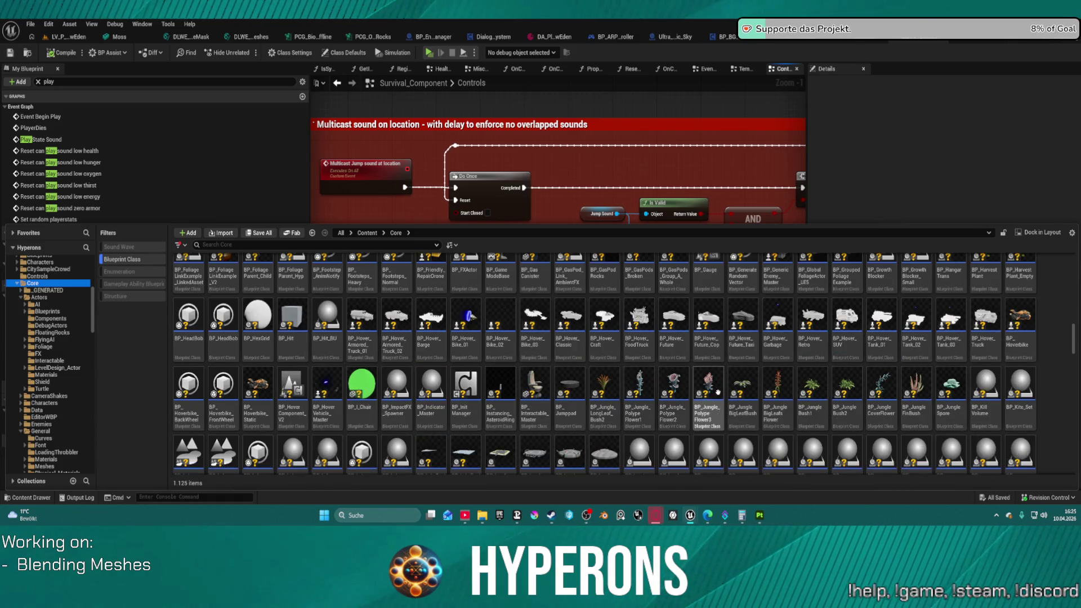
scroll(717, 391, "down", 2)
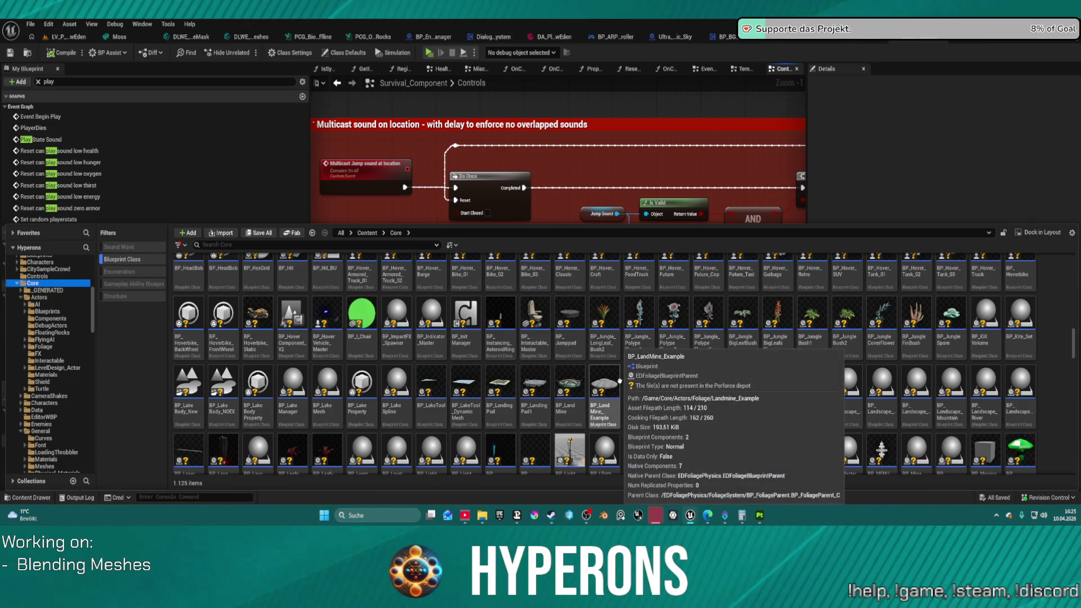
scroll(619, 381, "down", 3)
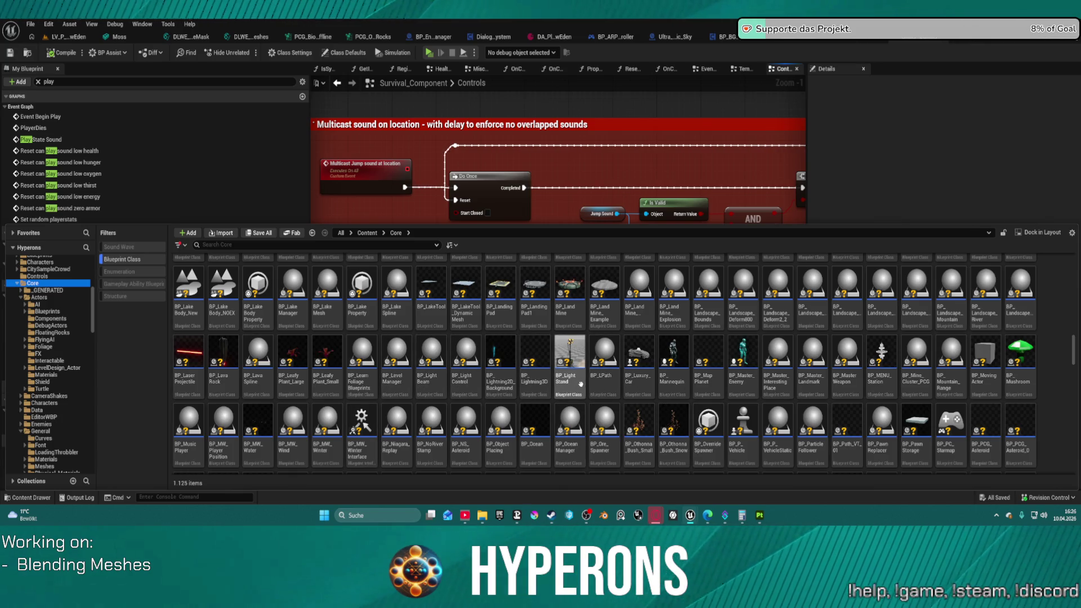
mouse_move(580, 384)
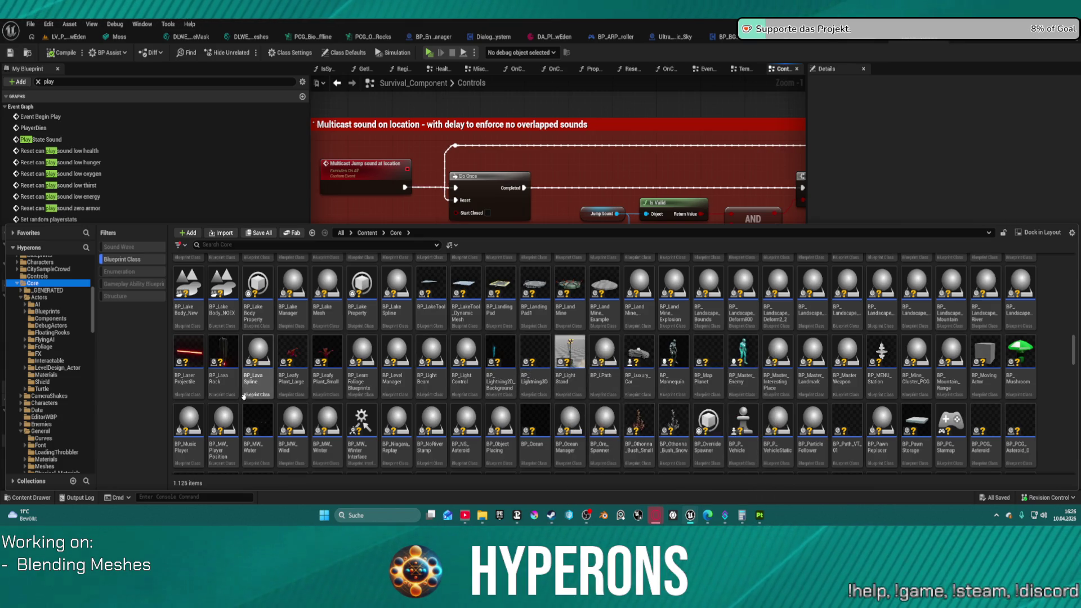
mouse_move(228, 387)
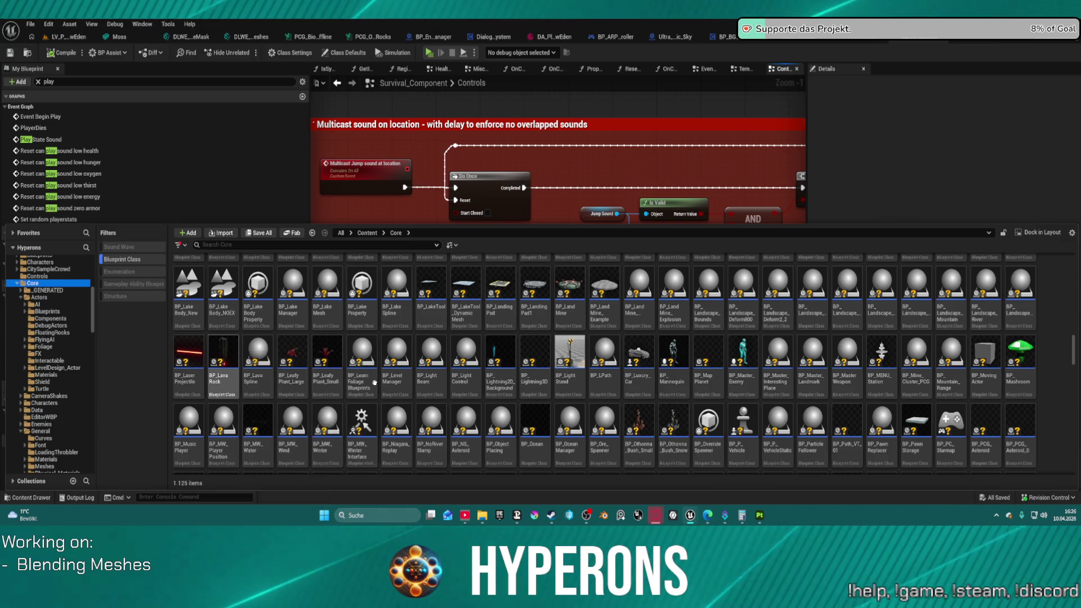
mouse_move(364, 388)
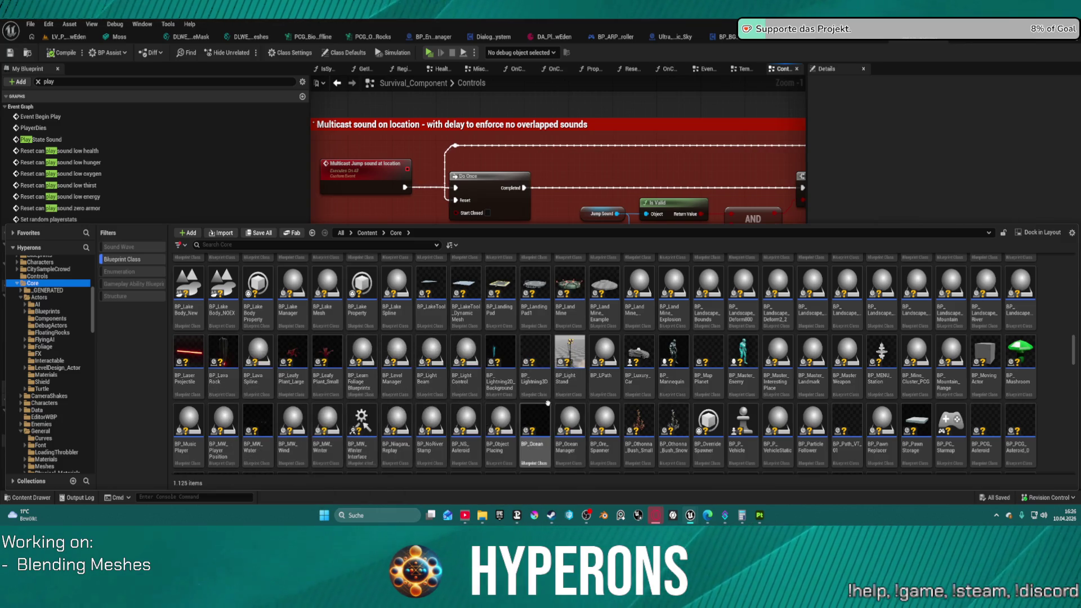
scroll(586, 419, "down", 1)
mouse_move(586, 419)
scroll(586, 419, "down", 1)
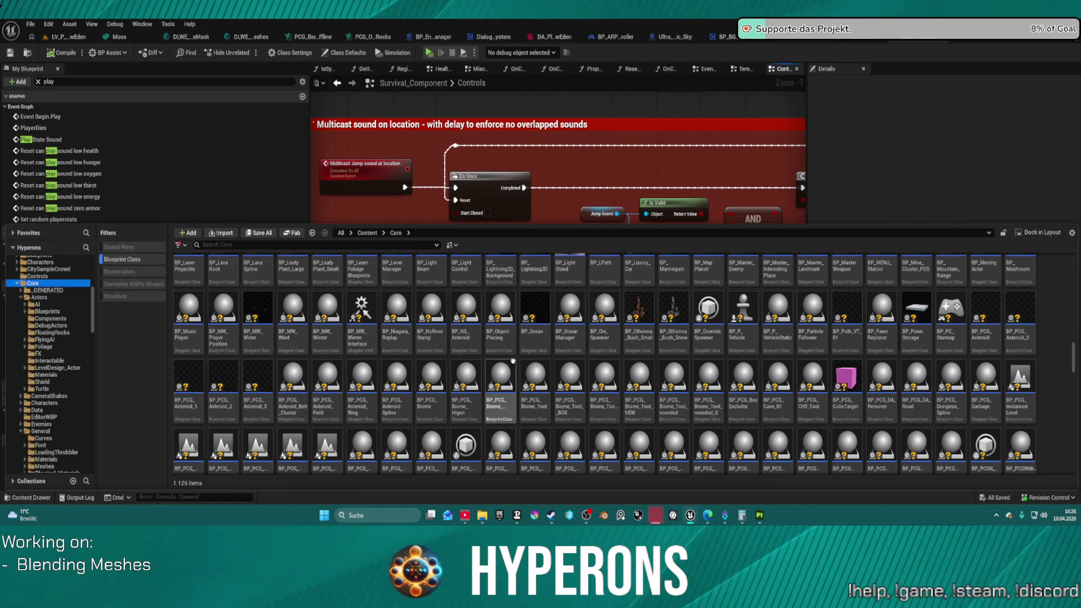
mouse_move(512, 360)
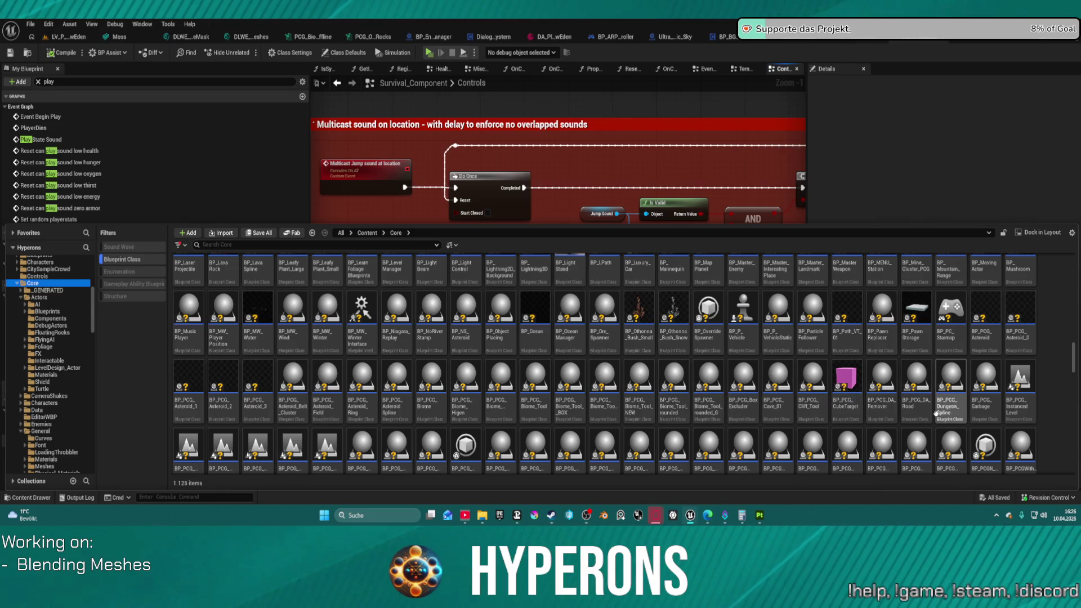
Scroll the Core asset grid to find the BPC_EnviormentSoundSystem ActorComponent Blueprint and read its info card.
scroll(786, 413, "down", 1)
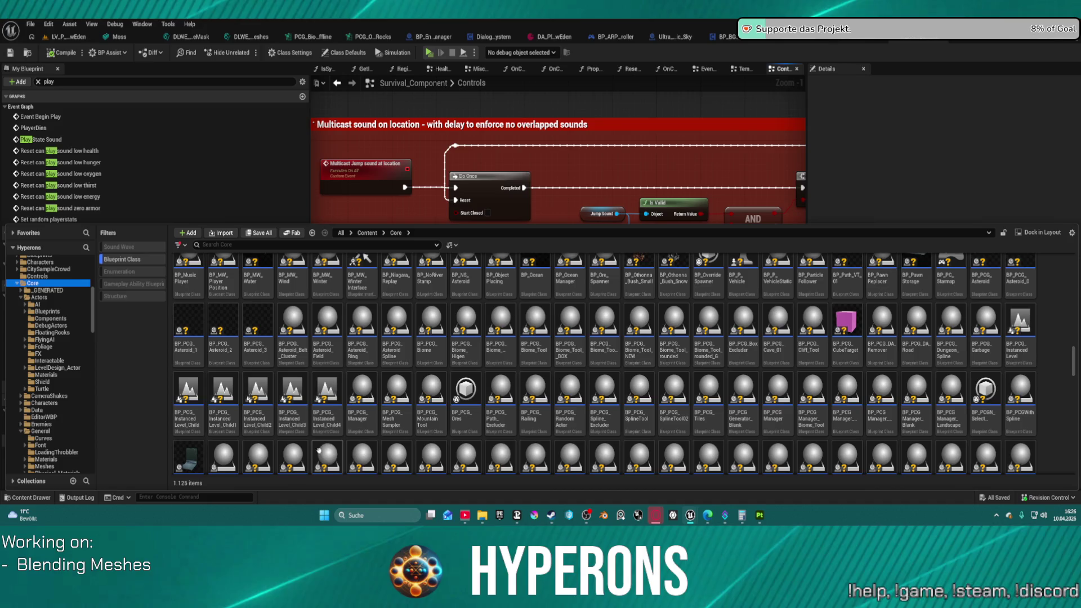
scroll(627, 410, "down", 2)
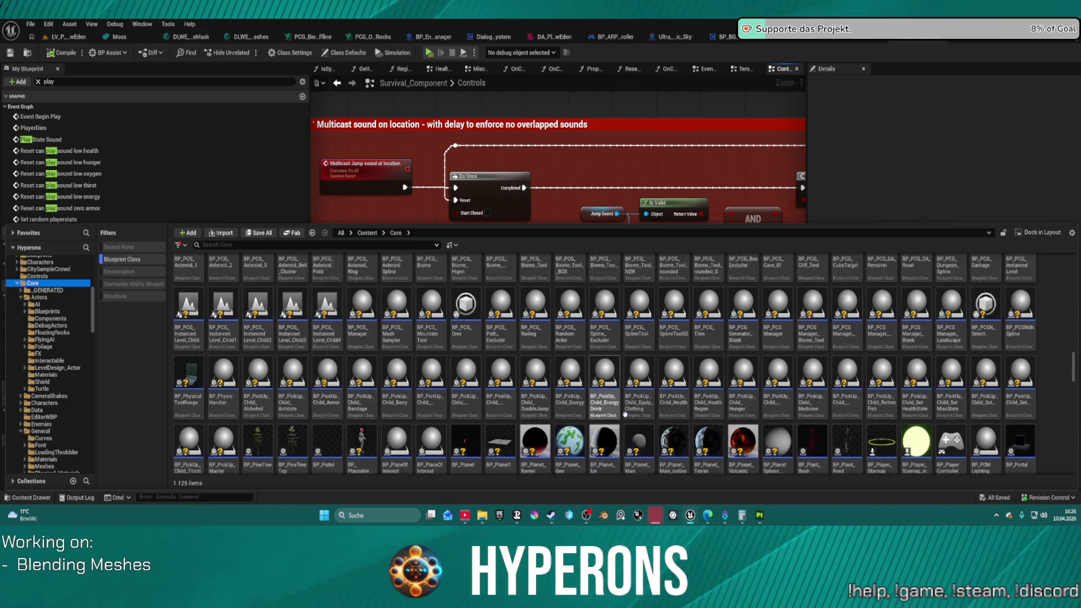
scroll(628, 411, "down", 1)
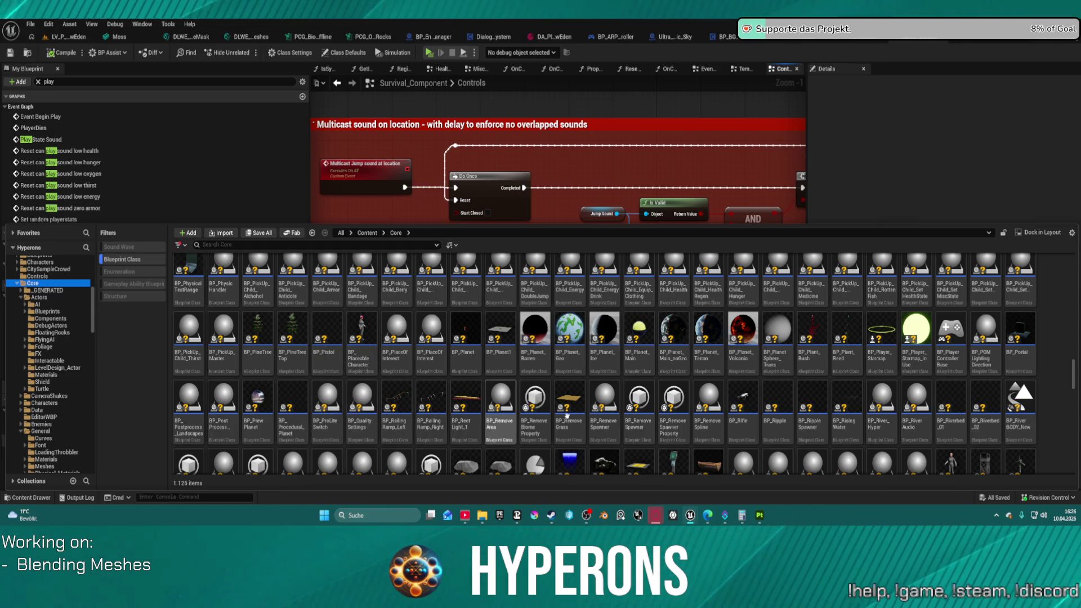
scroll(917, 408, "down", 1)
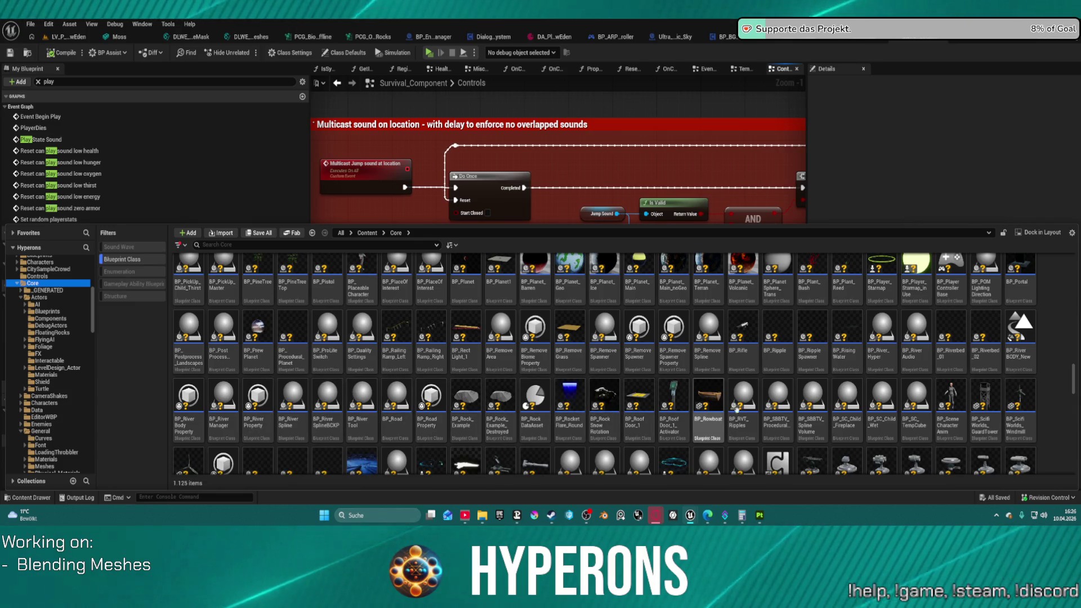
scroll(855, 404, "down", 2)
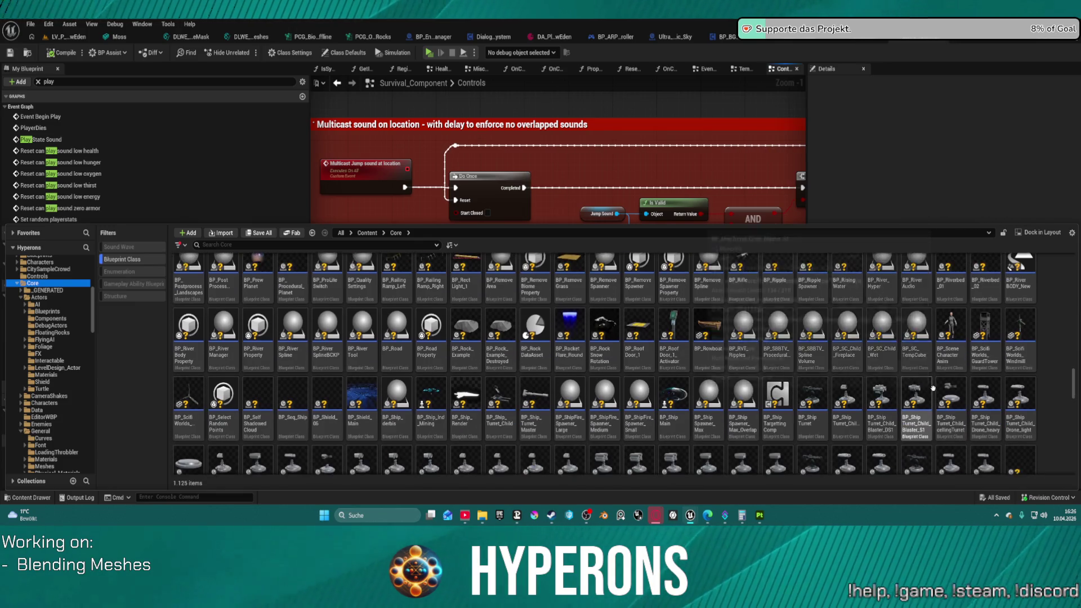
scroll(788, 382, "down", 1)
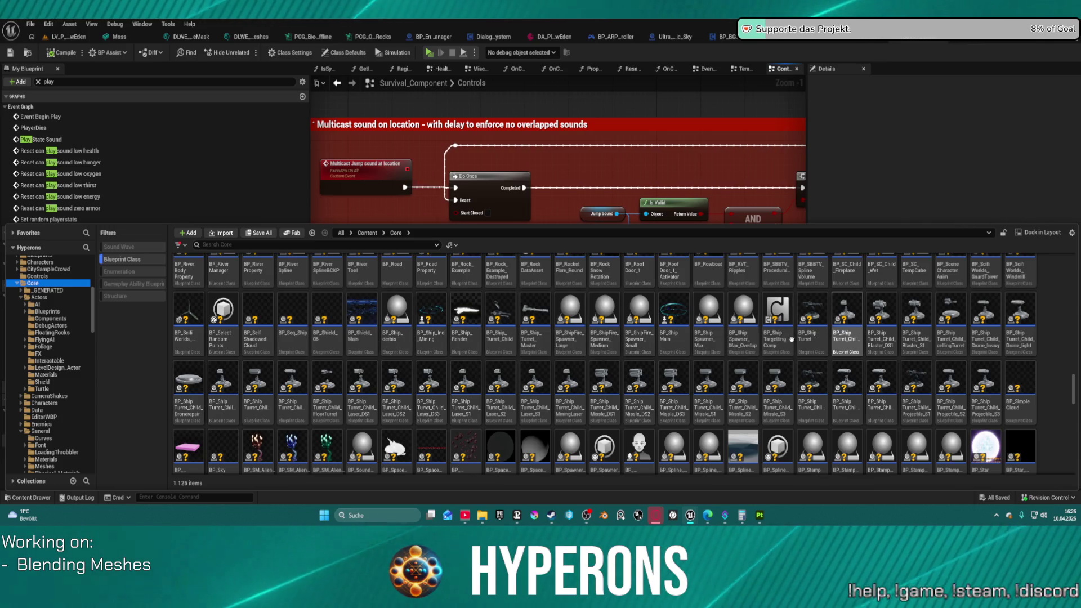
scroll(774, 373, "down", 2)
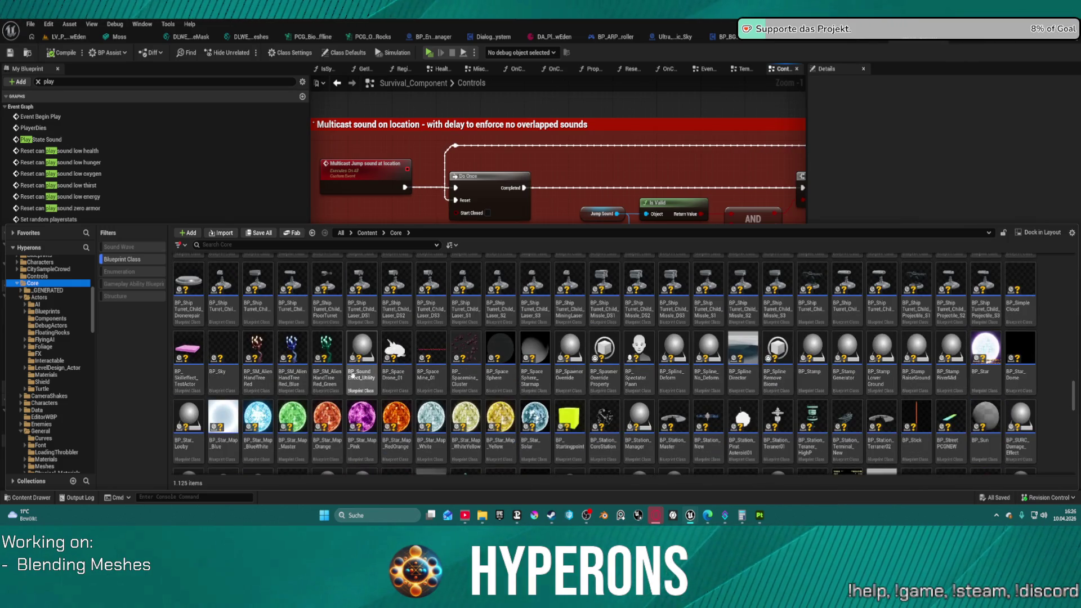
mouse_move(256, 340)
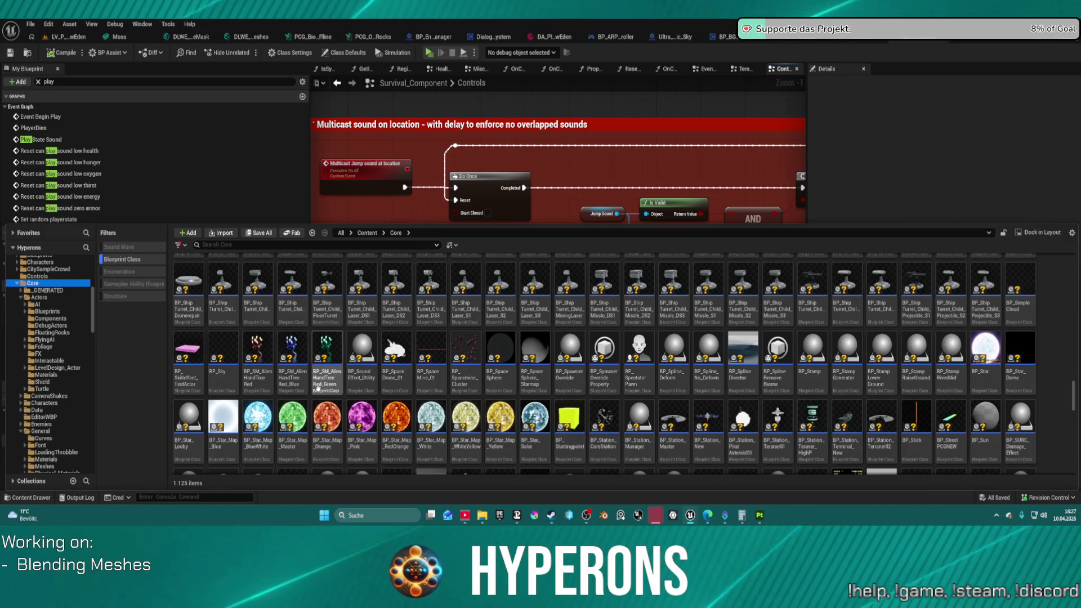
scroll(318, 388, "down", 2)
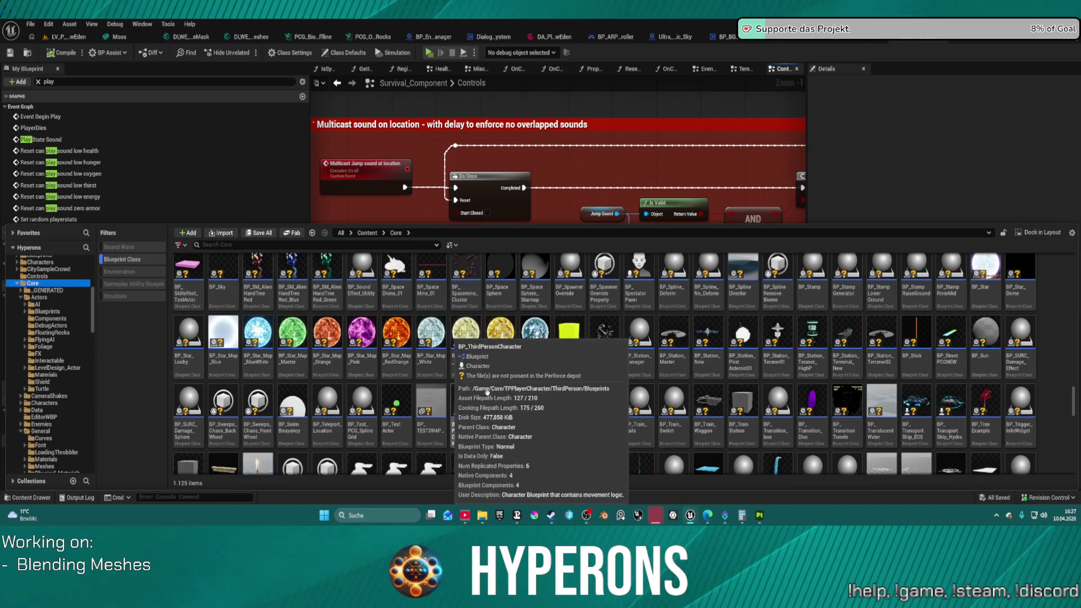
mouse_move(607, 387)
scroll(607, 386, "down", 2)
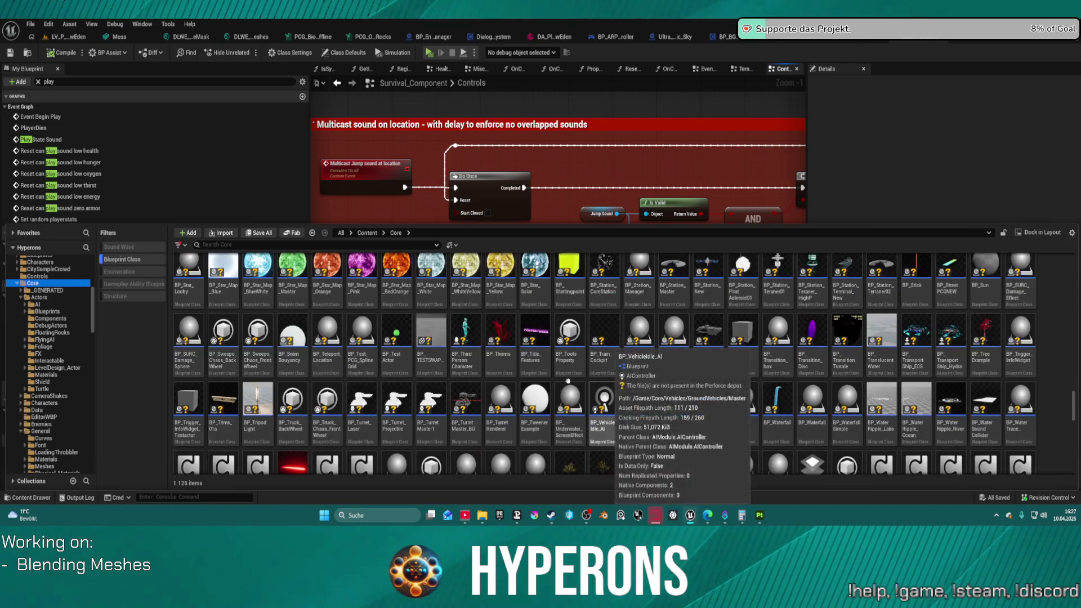
mouse_move(359, 382)
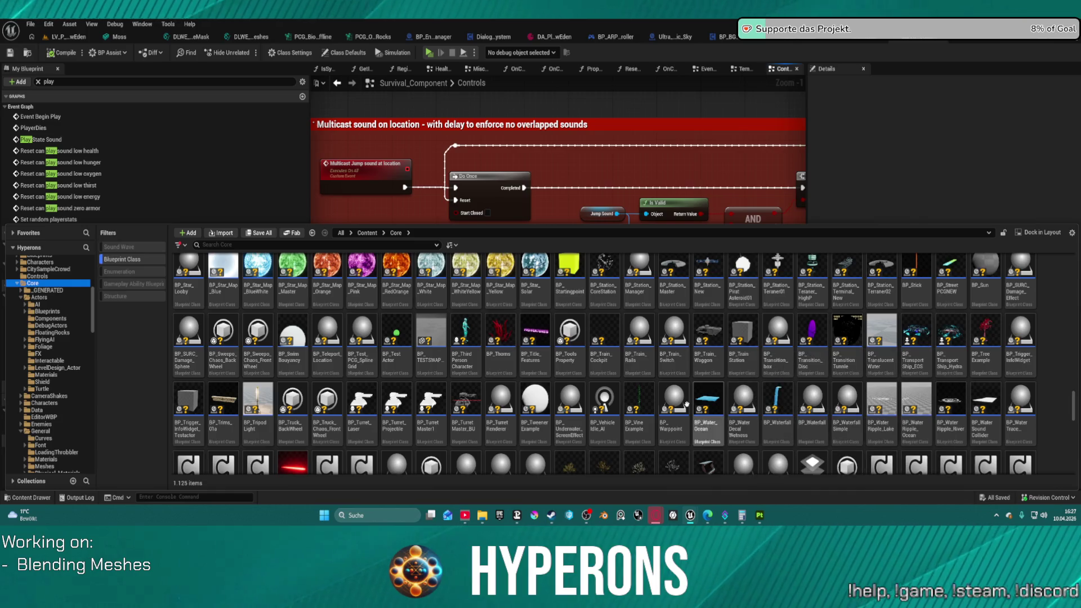
scroll(674, 414, "down", 2)
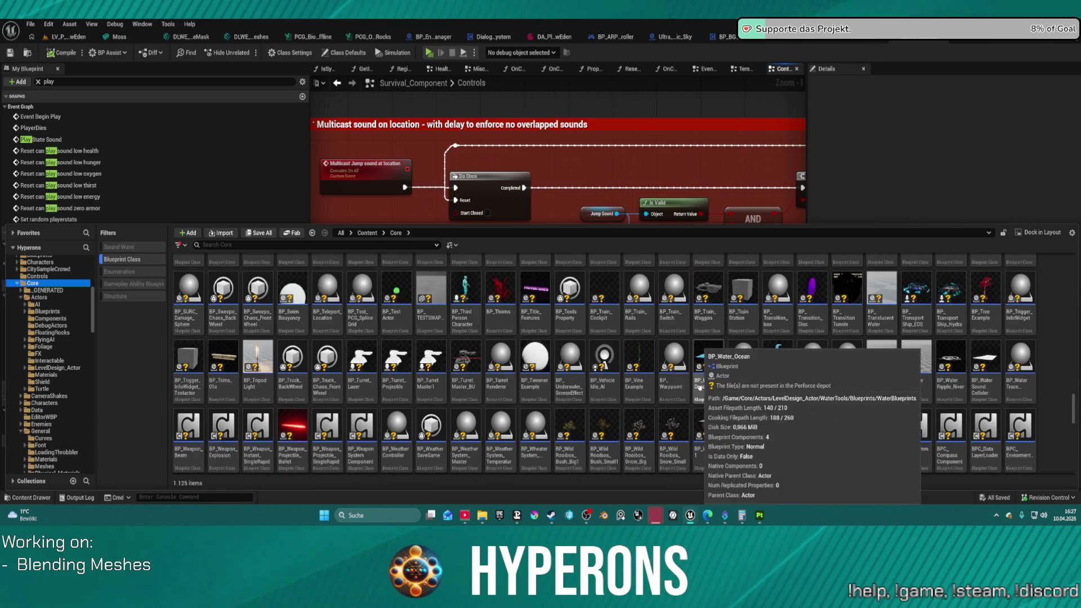
scroll(630, 377, "down", 2)
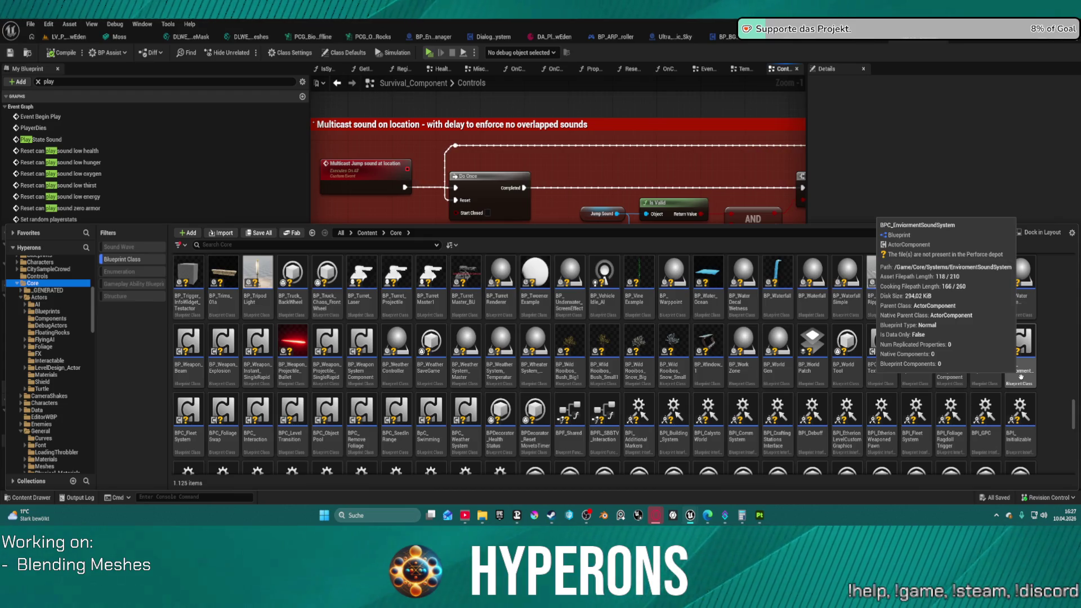
Open the BPC_EnviormentSoundSystem Blueprint for editing from its context menu.
right_click(1021, 377)
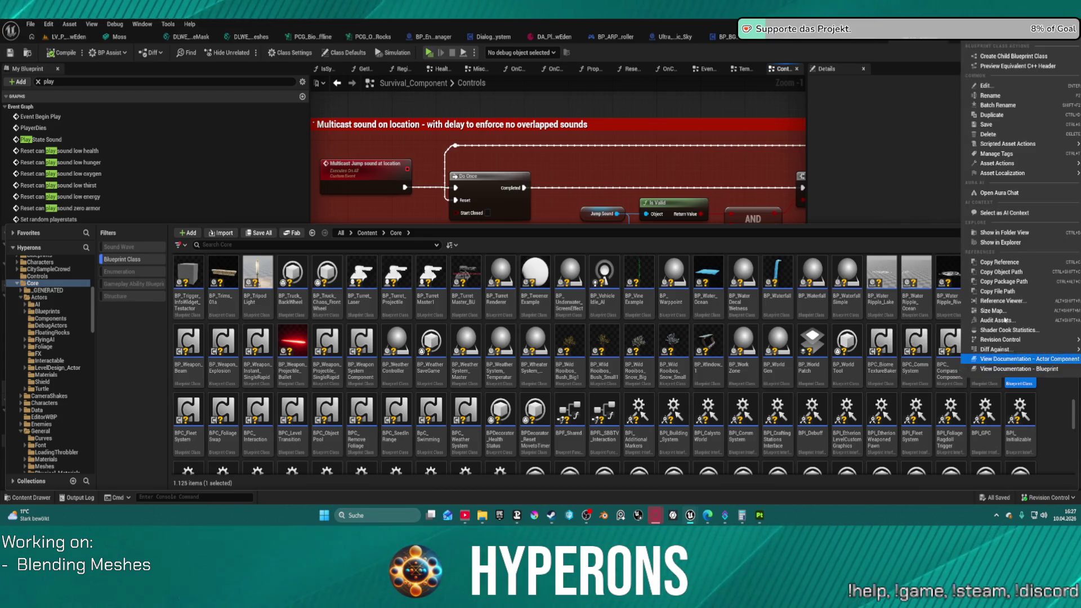
mouse_move(996, 349)
left_click(986, 85)
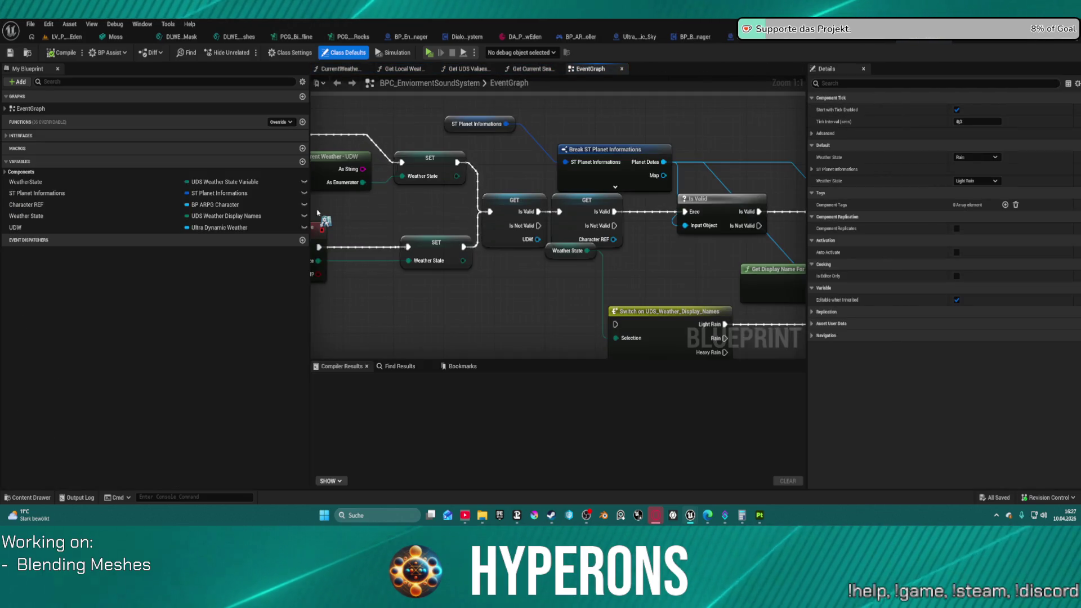
Pan the EventGraph to the Init comment group, select it, and browse to the asset.
scroll(362, 243, "down", 9)
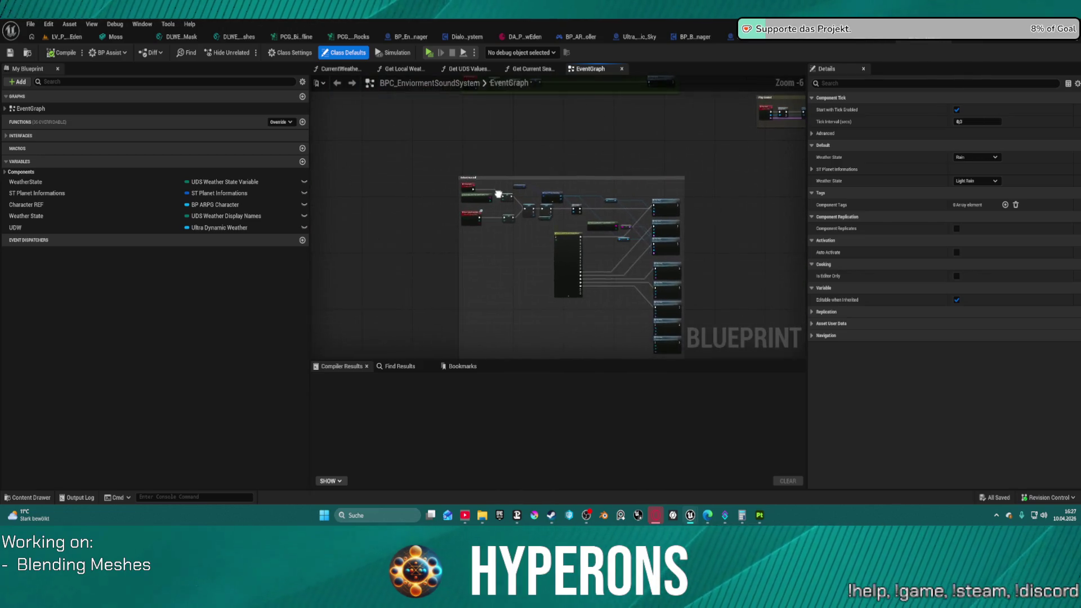
left_click_drag(402, 121, 449, 264)
scroll(449, 264, "down", 1)
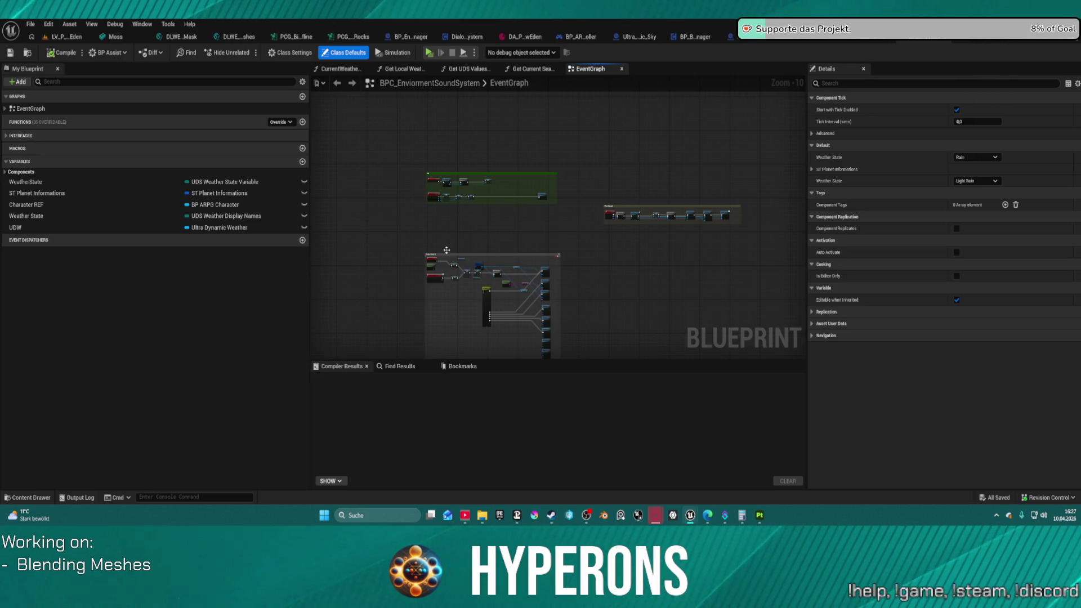
scroll(542, 140, "up", 2)
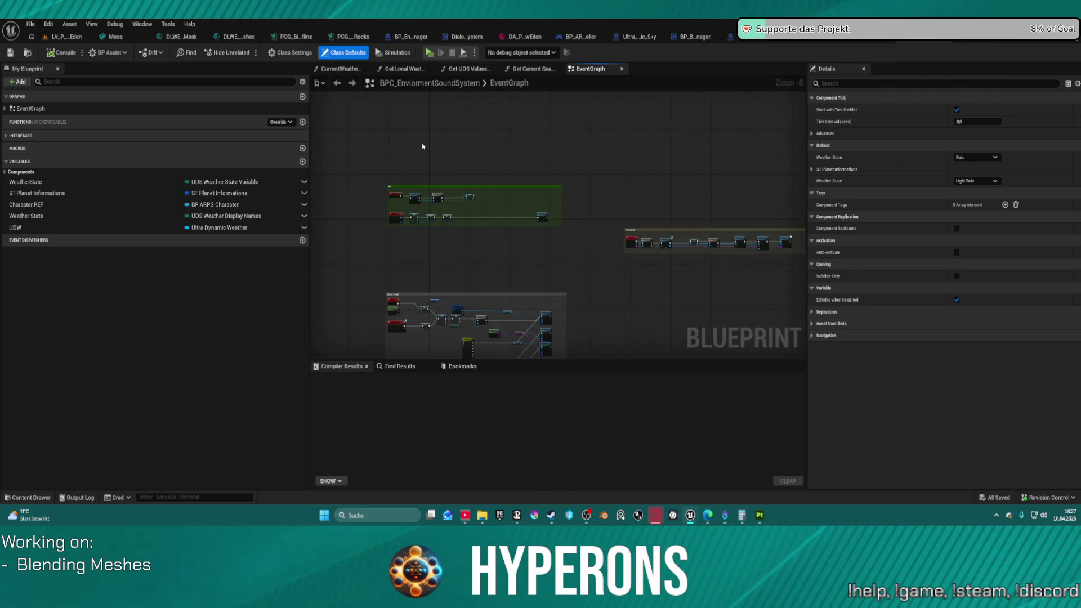
scroll(413, 145, "up", 4)
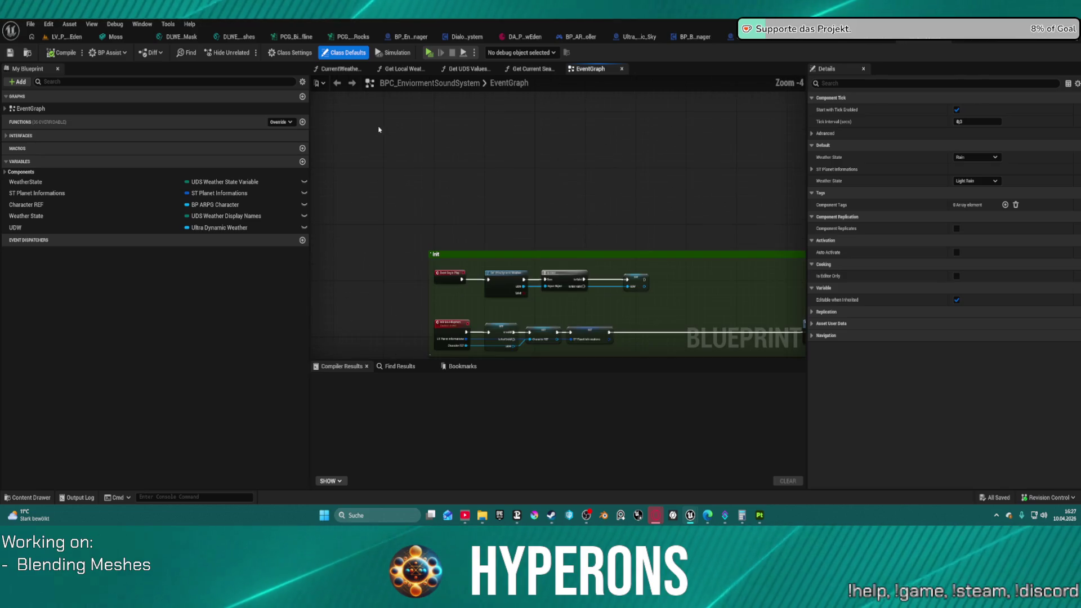
left_click_drag(484, 186, 434, 100)
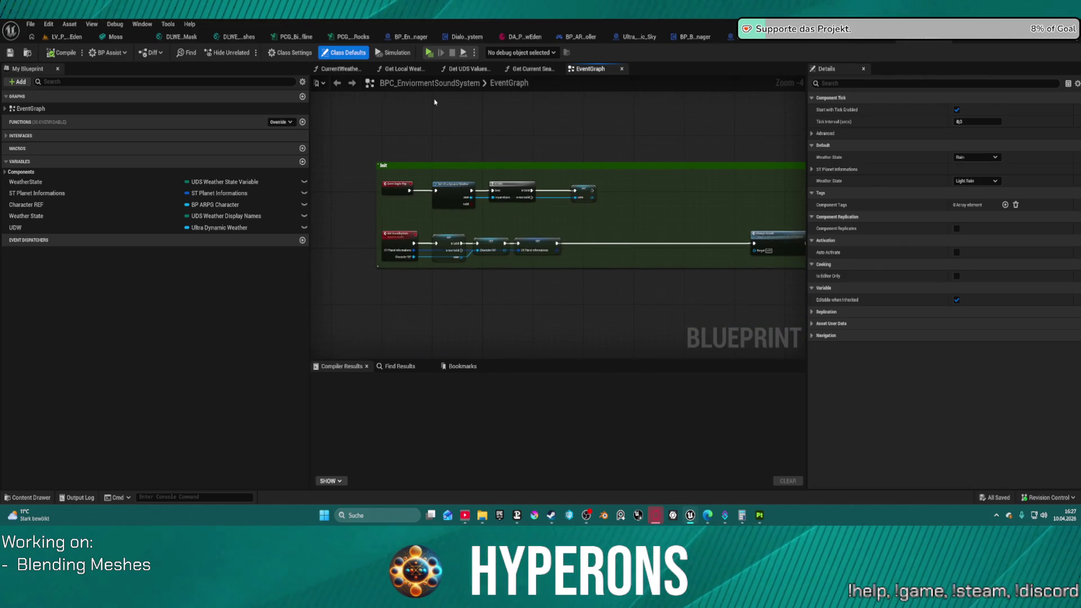
right_click(434, 102)
left_click(425, 165)
scroll(425, 165, "up", 4)
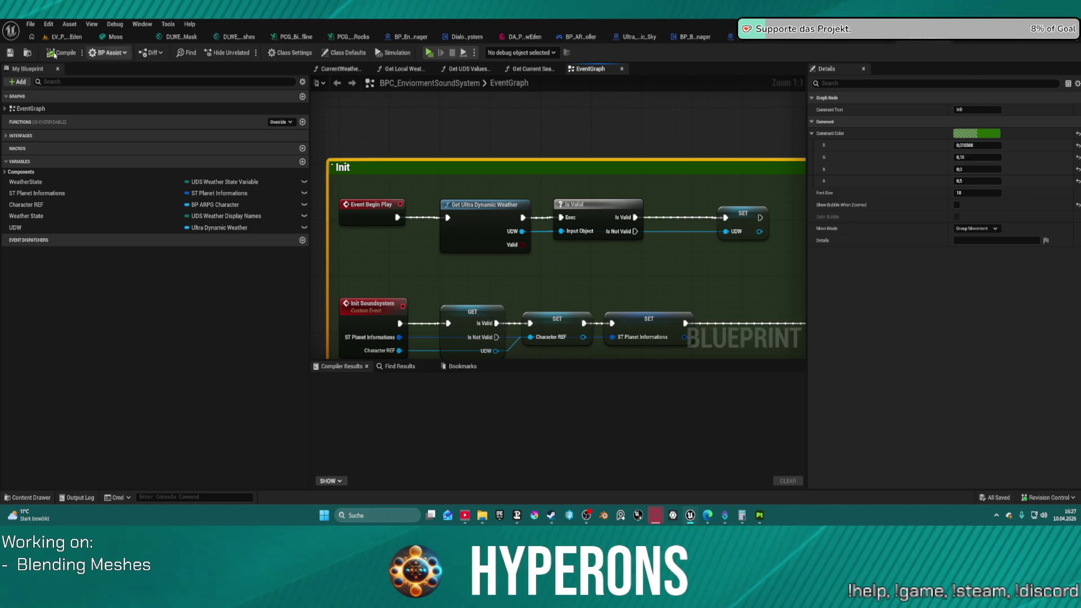
left_click(25, 55)
Dismiss the asset context menu and content drawer, then zoom out to show the whole Init group.
right_click(179, 276)
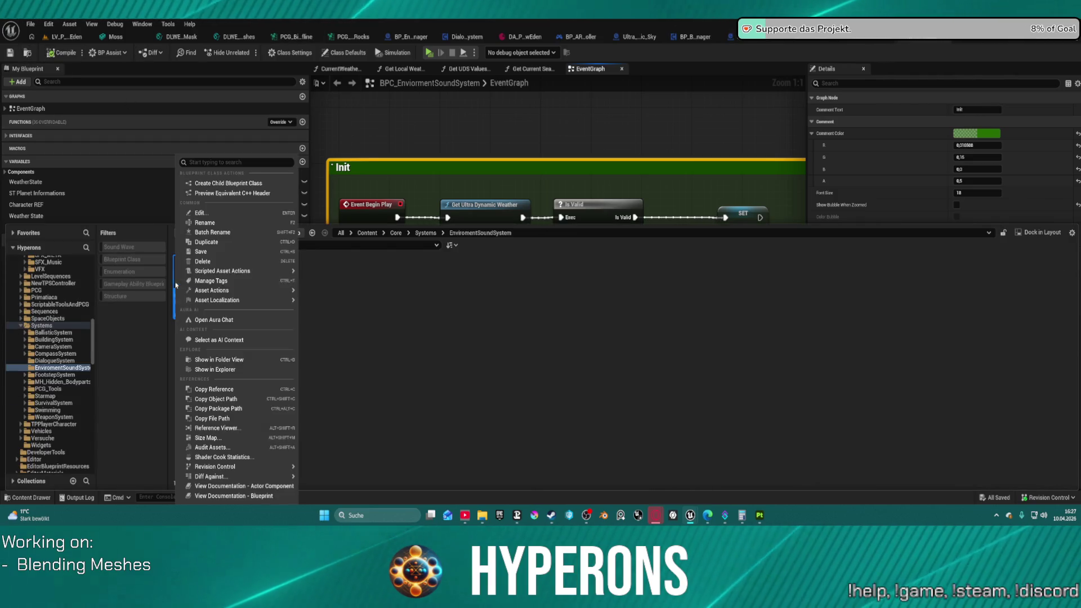
mouse_move(186, 271)
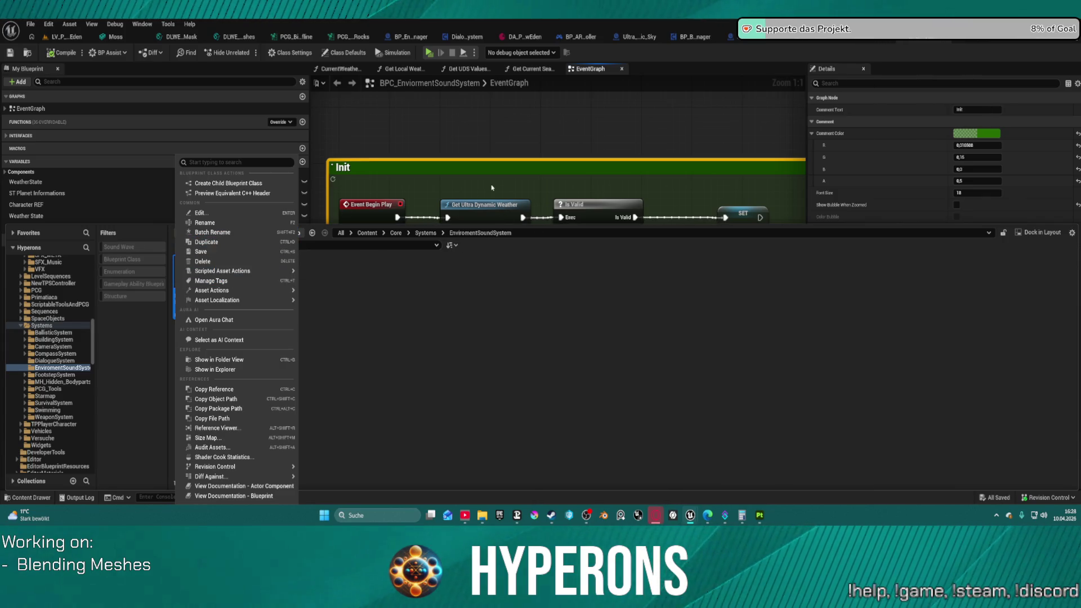
mouse_move(247, 300)
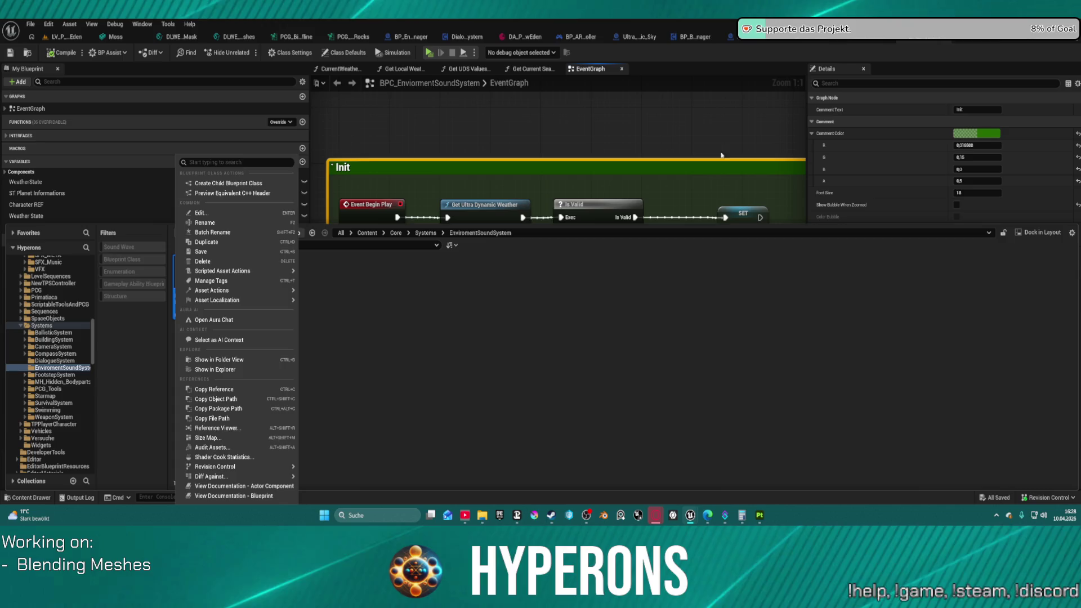
left_click(671, 163)
scroll(671, 163, "down", 3)
scroll(608, 203, "down", 1)
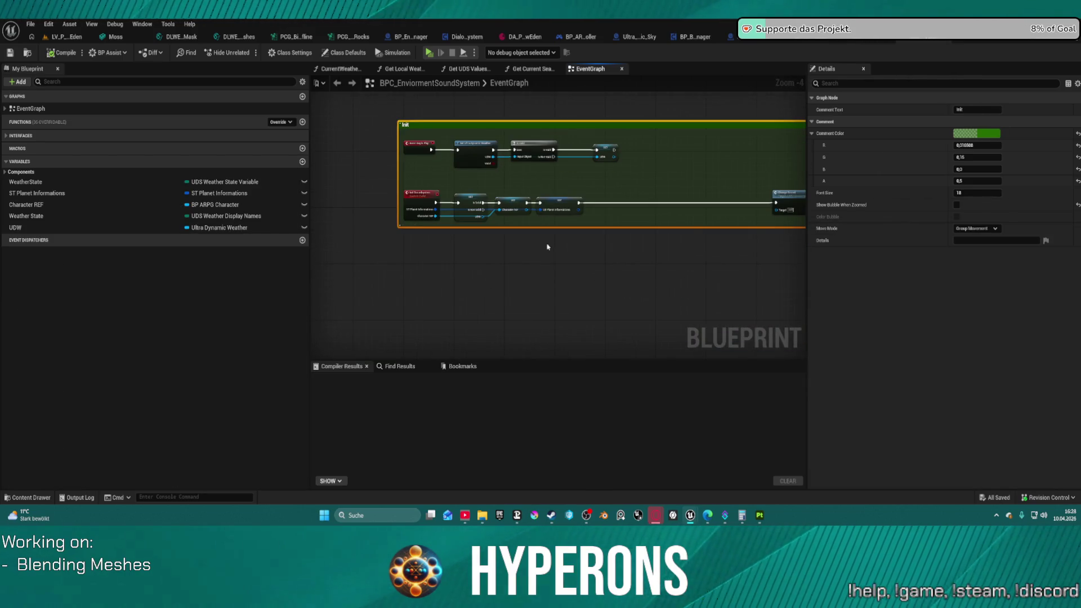
Follow the Init wiring right, deselect the comment, and move Break ST Planet Informations up slightly.
scroll(515, 252, "up", 5)
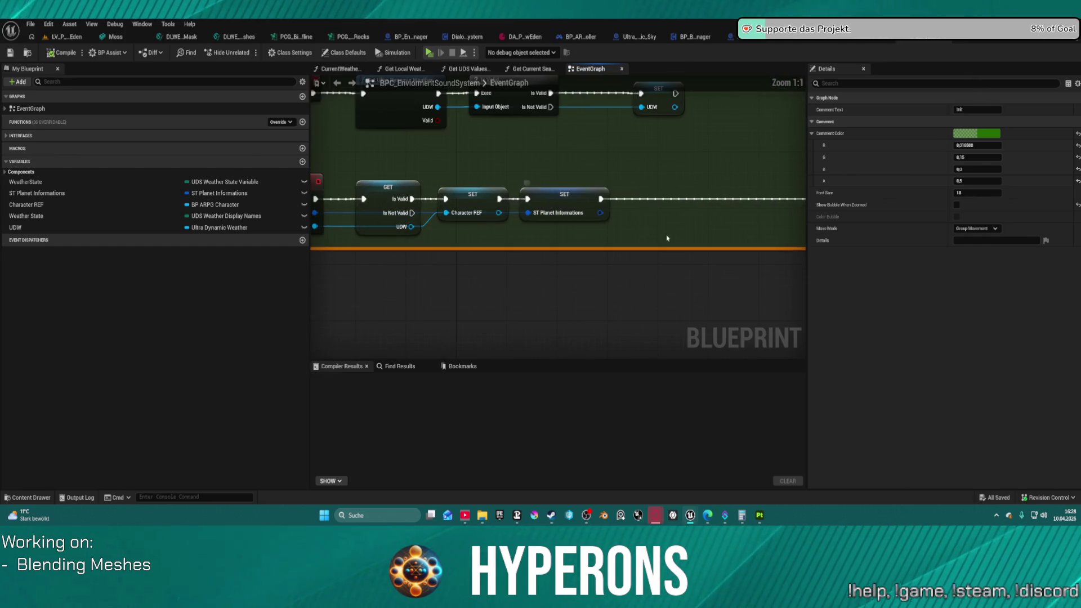
mouse_move(565, 219)
left_mouse_down()
mouse_move(322, 208)
mouse_move(728, 219)
left_mouse_up()
scroll(753, 220, "down", 8)
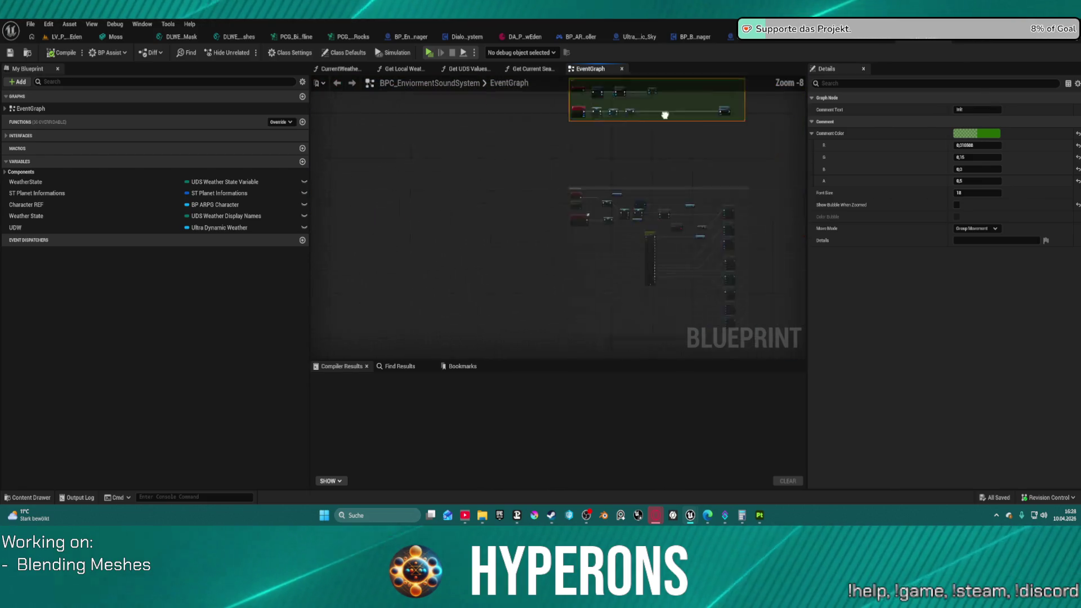
scroll(624, 150, "up", 6)
left_click(611, 310)
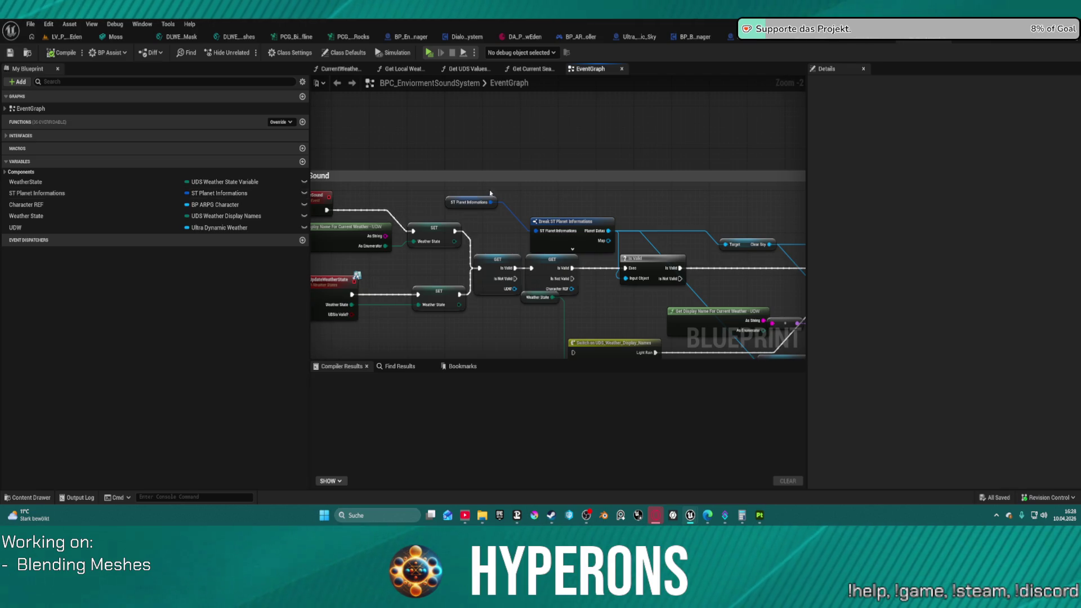
mouse_move(587, 223)
left_mouse_down()
mouse_move(590, 182)
mouse_move(591, 198)
mouse_move(391, 163)
left_mouse_up()
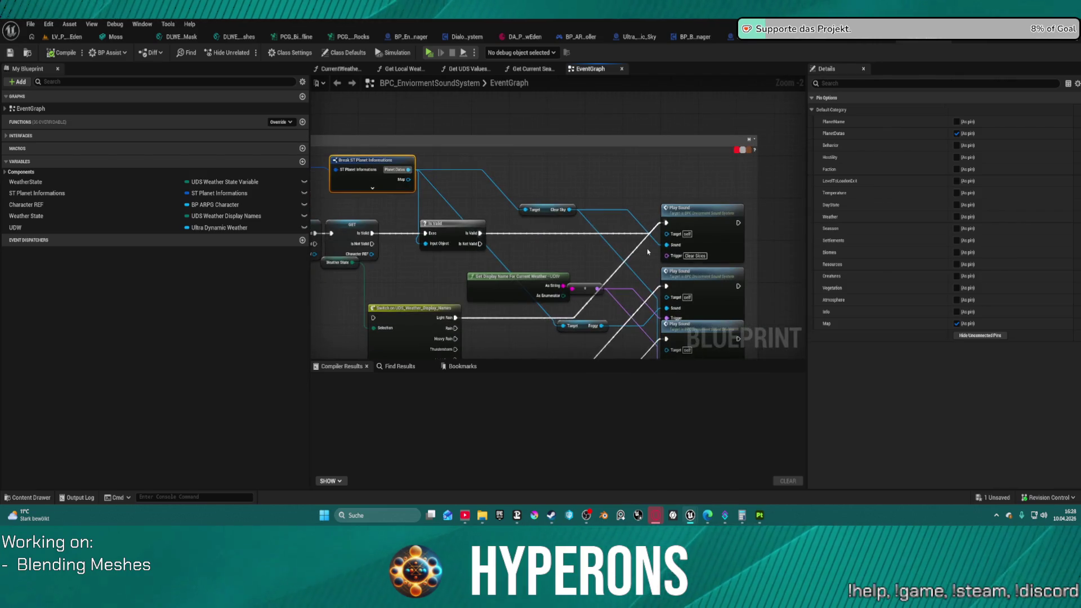
Pan through the Switch on UDS_Weather_Display_Names outputs to the Play Sound calls.
mouse_move(595, 234)
left_mouse_down()
mouse_move(590, 148)
mouse_move(585, 204)
mouse_move(563, 235)
left_mouse_up()
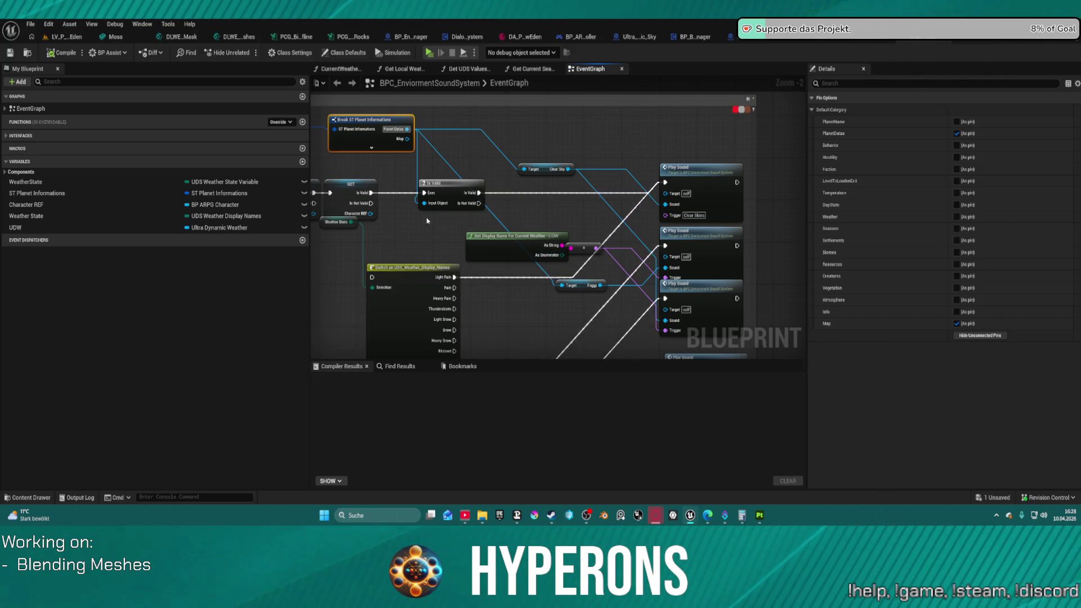
mouse_move(427, 220)
left_mouse_down()
mouse_move(420, 115)
mouse_move(408, 166)
left_mouse_up()
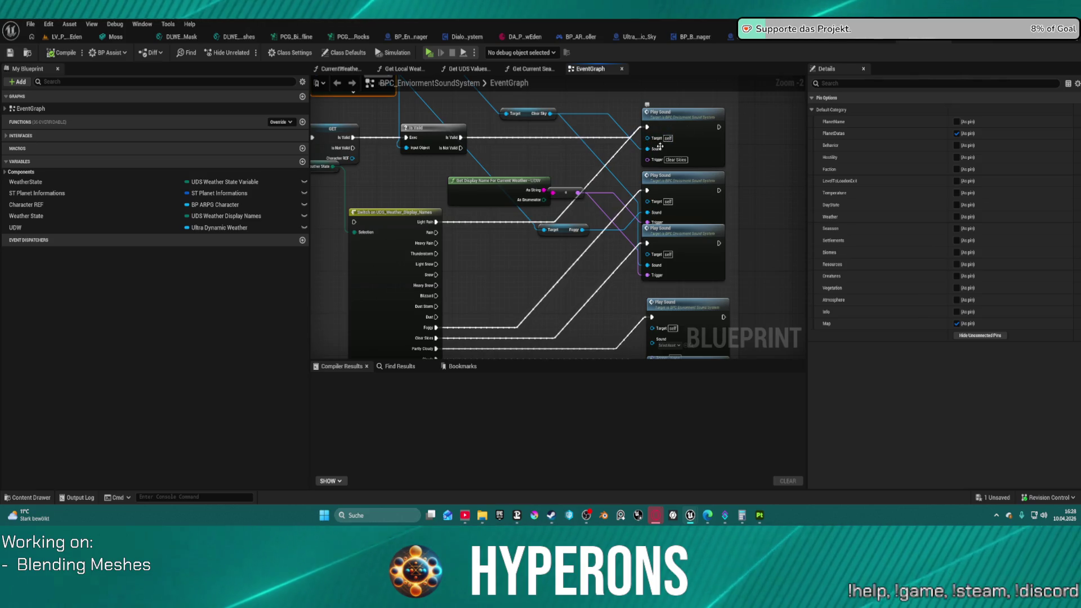
left_click_drag(660, 147, 795, 169)
left_click_drag(525, 279, 494, 174)
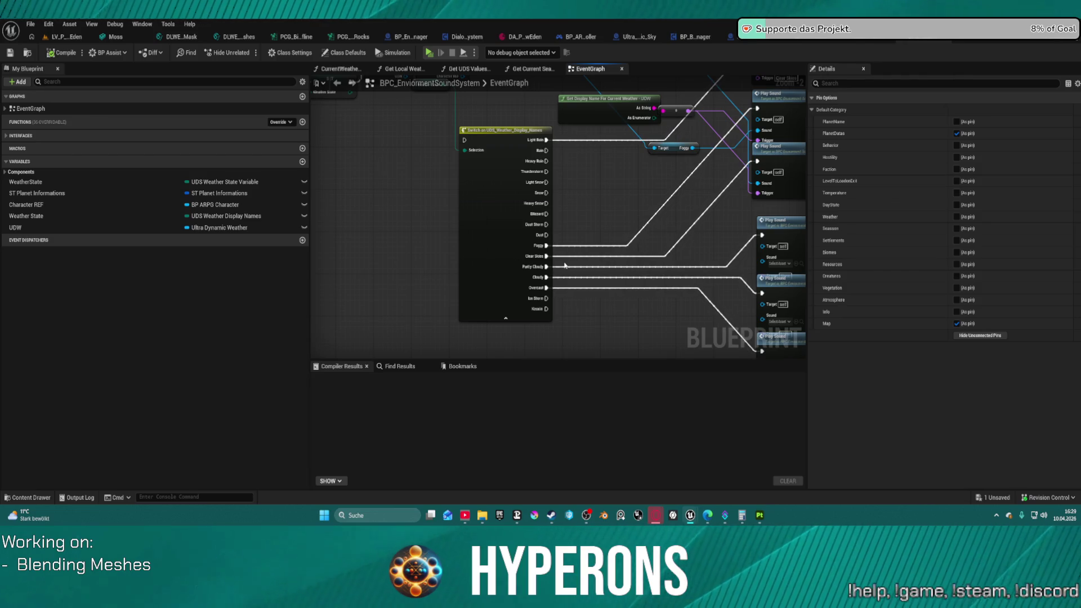
left_click_drag(682, 196, 537, 278)
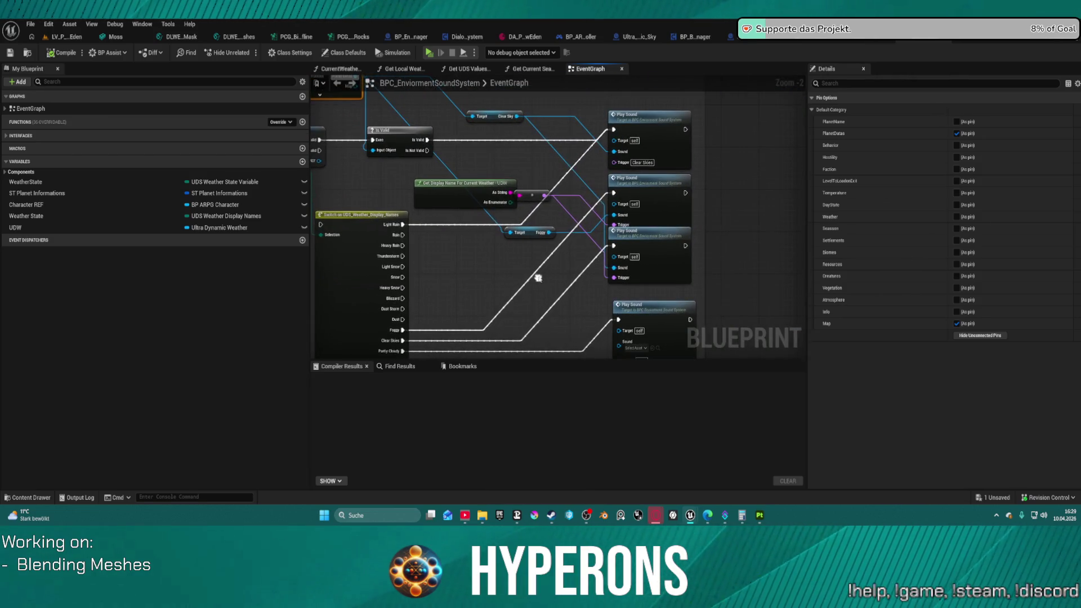
Jump to the Play Sound custom event and move the Set Wave Parameter node down-right.
double_click(683, 138)
mouse_move(692, 231)
left_mouse_down()
mouse_move(403, 188)
mouse_move(191, 197)
left_mouse_up()
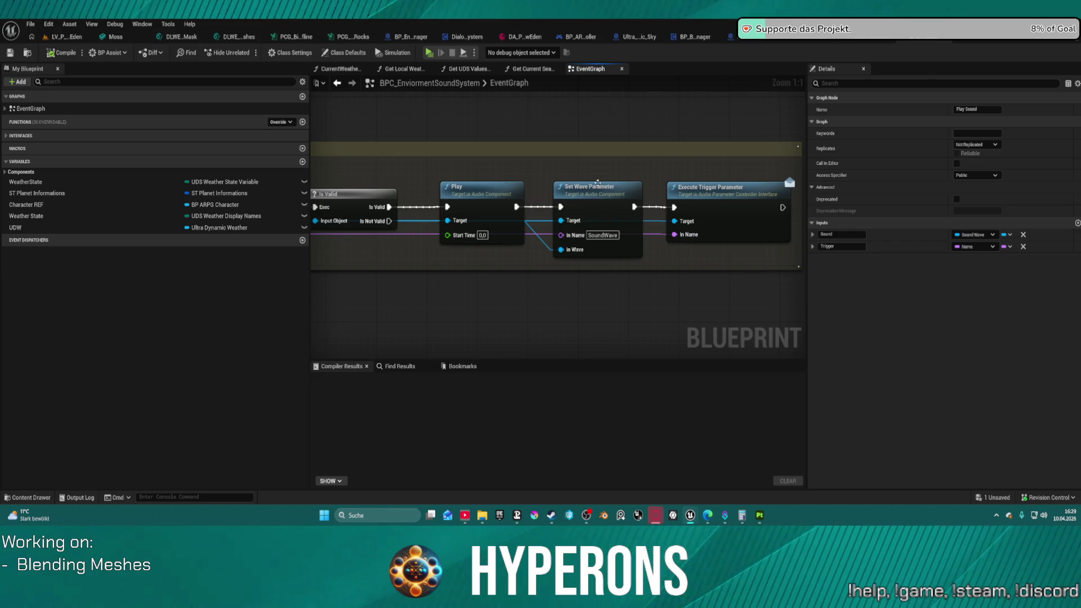
mouse_move(598, 182)
left_mouse_down()
mouse_move(629, 220)
mouse_move(594, 258)
mouse_move(615, 225)
mouse_move(588, 192)
left_mouse_up()
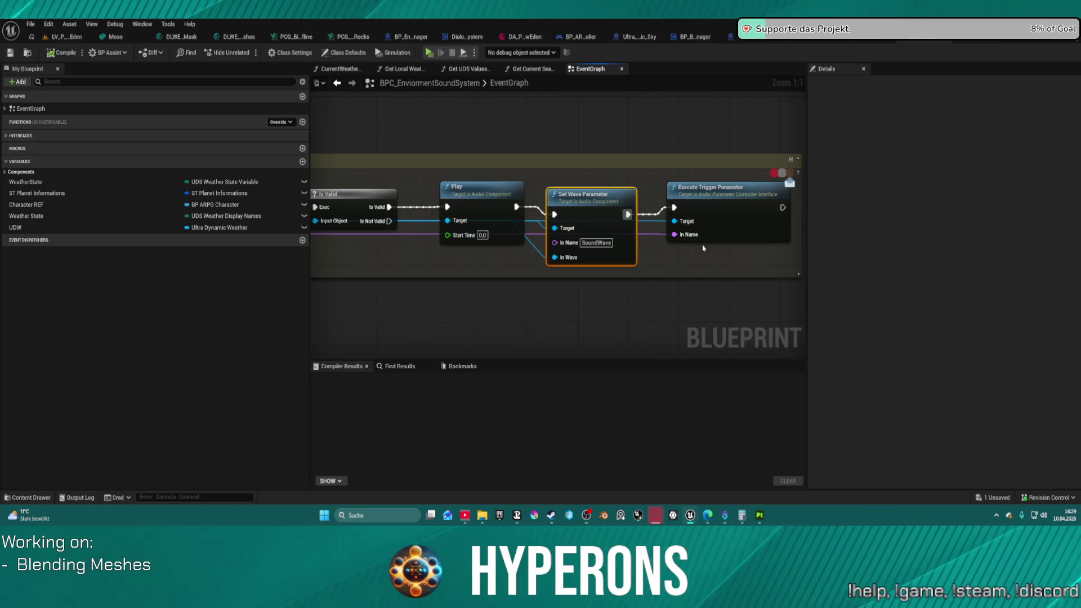
scroll(557, 214, "left", 10)
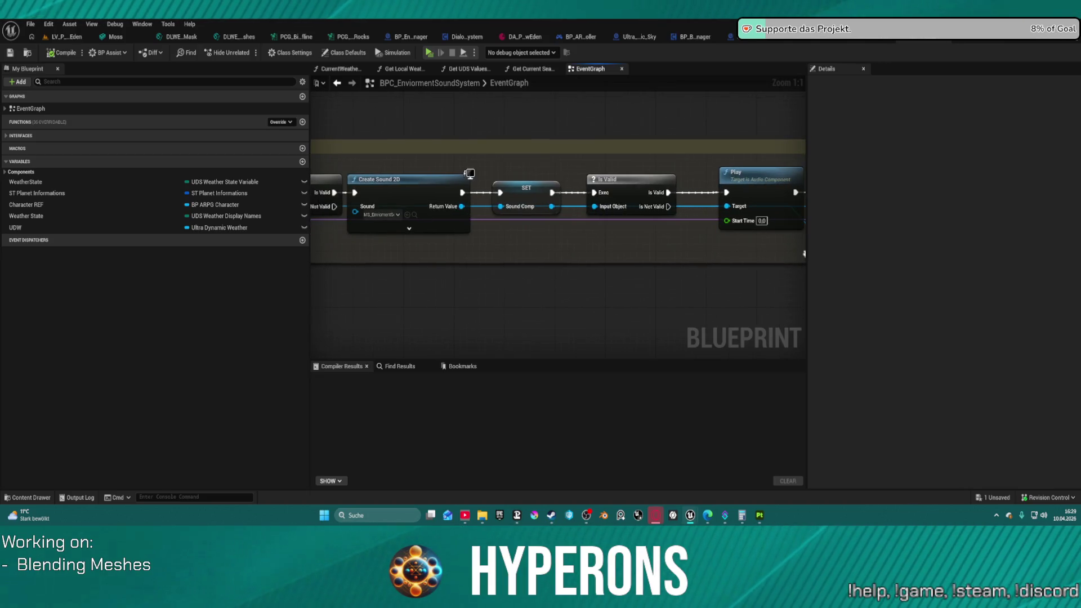
scroll(557, 169, "left", 5)
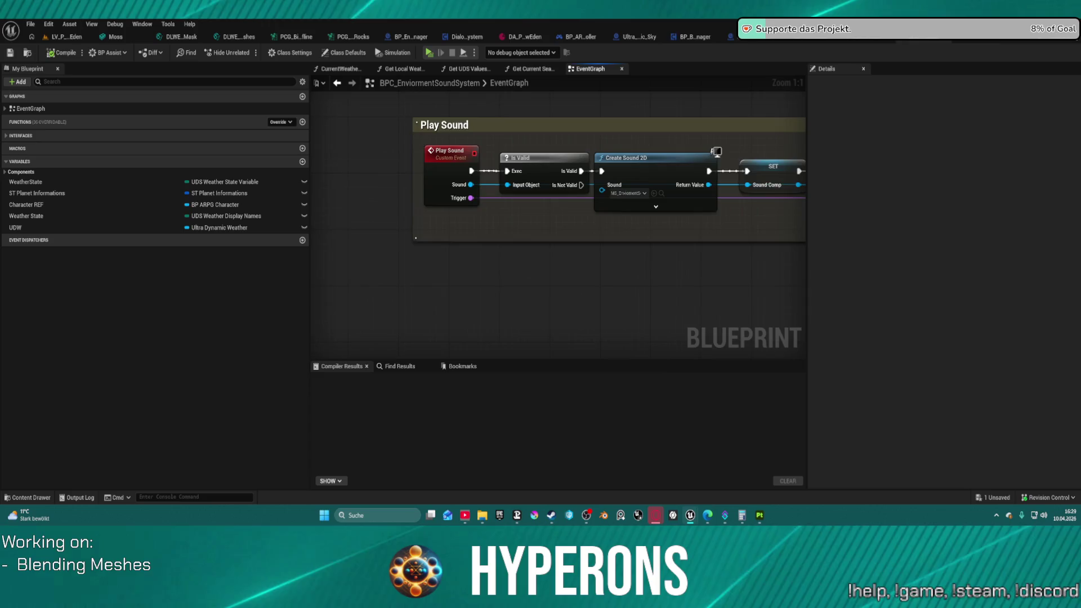
scroll(562, 222, "right", 15)
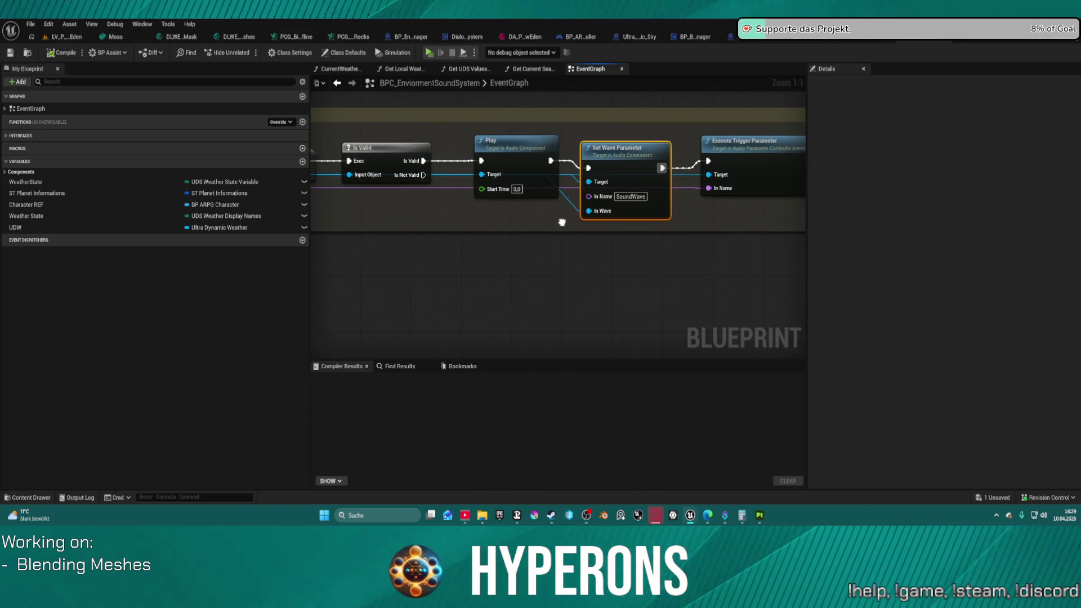
Review the Execute Trigger and Set Wave Parameter nodes, nudge Set Wave Parameter, then bring up DA_P_Eden.
mouse_move(562, 223)
left_mouse_down()
mouse_move(418, 212)
mouse_move(507, 220)
left_mouse_up()
scroll(557, 258, "down", 3)
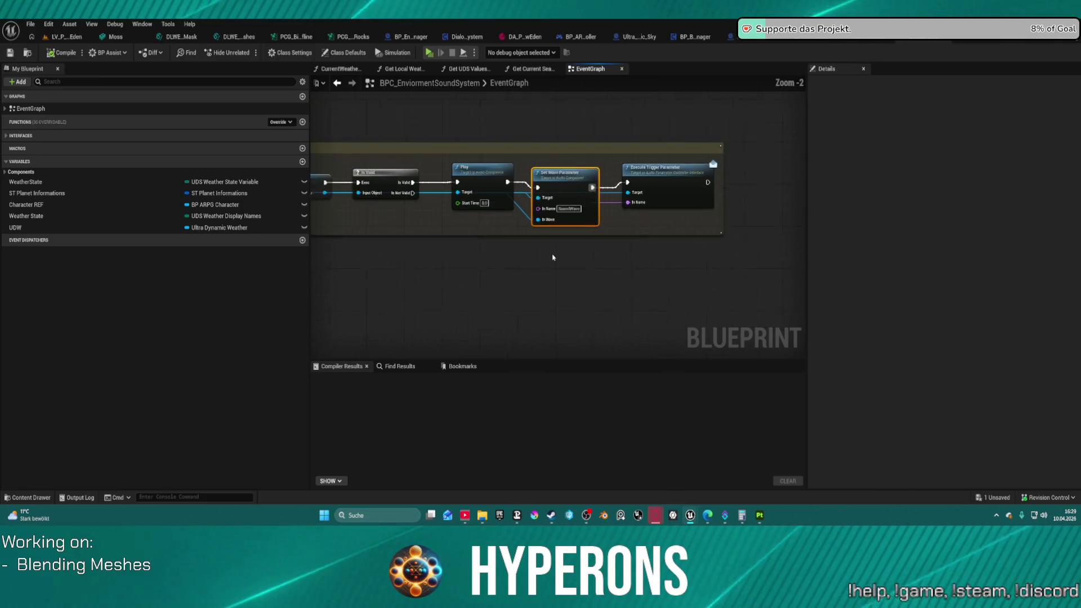
mouse_move(450, 261)
left_mouse_down()
mouse_move(587, 200)
mouse_move(753, 214)
left_mouse_up()
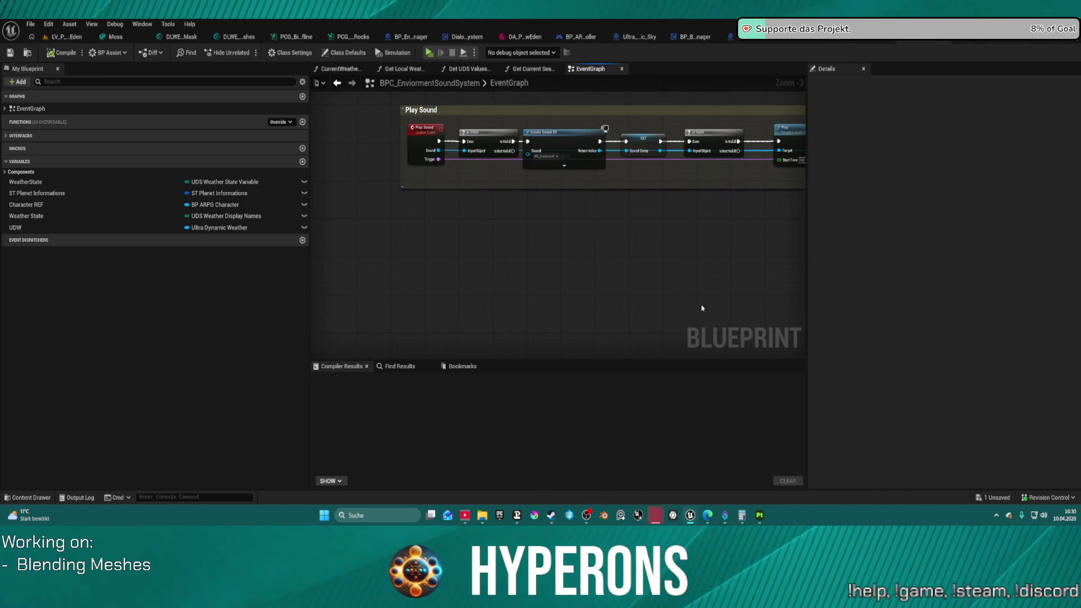
left_click_drag(619, 225, 372, 198)
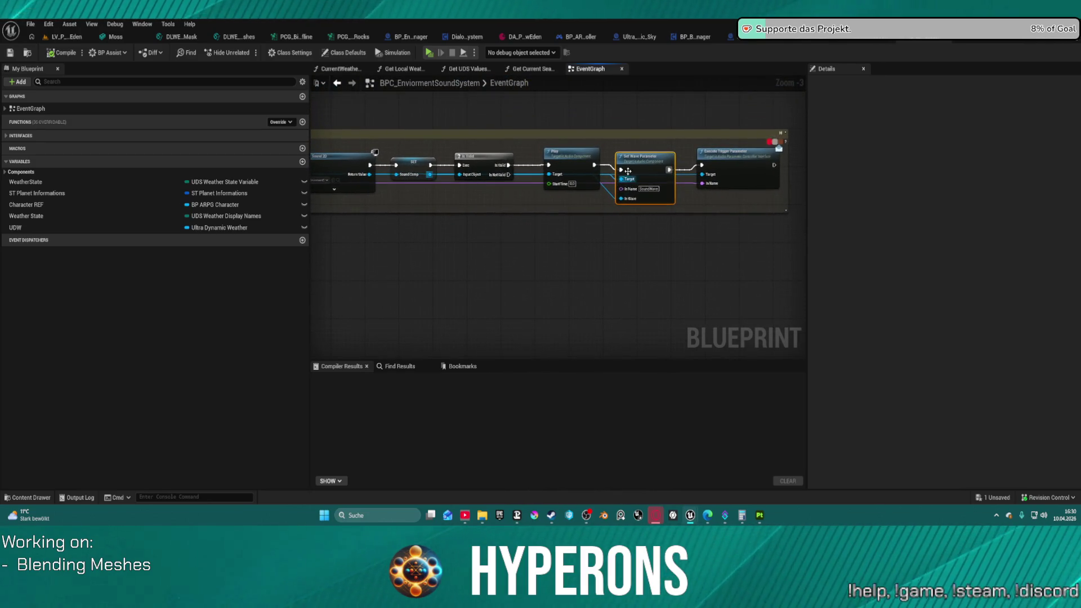
left_click_drag(640, 155, 642, 158)
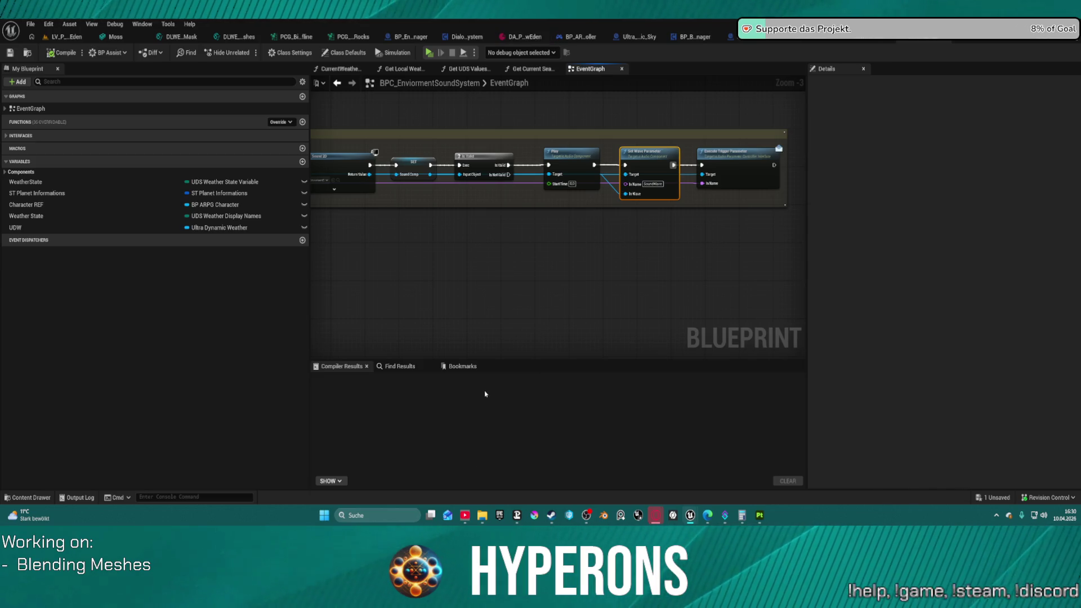
left_click(524, 36)
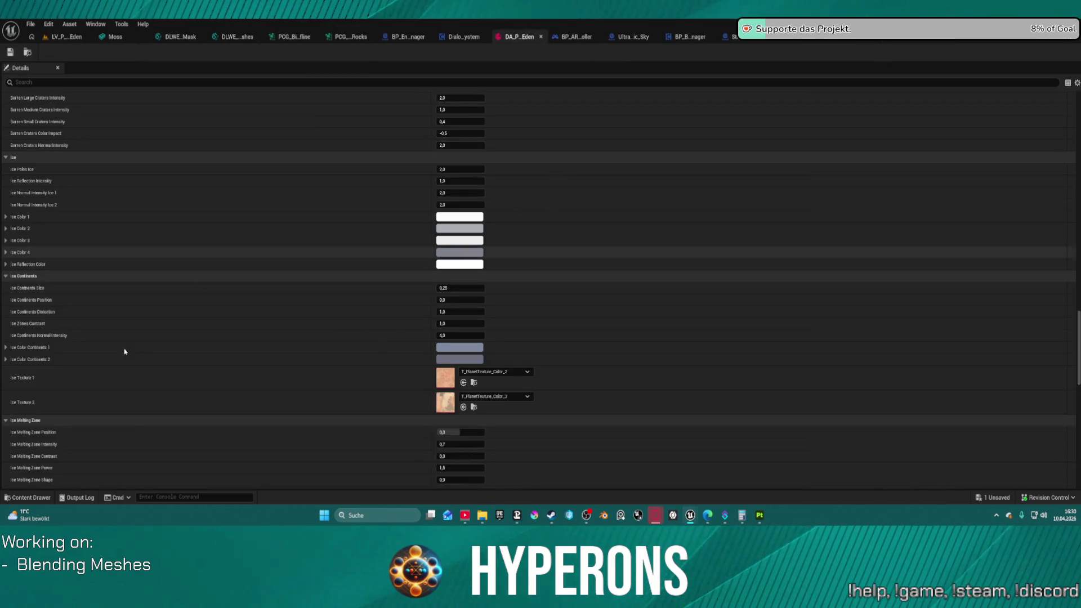
Review DA_P_Eden's Weather Settings > Sounds, then return to the BPC_EnviormentSoundSystem EventGraph.
scroll(133, 401, "down", 3)
scroll(133, 400, "down", 20)
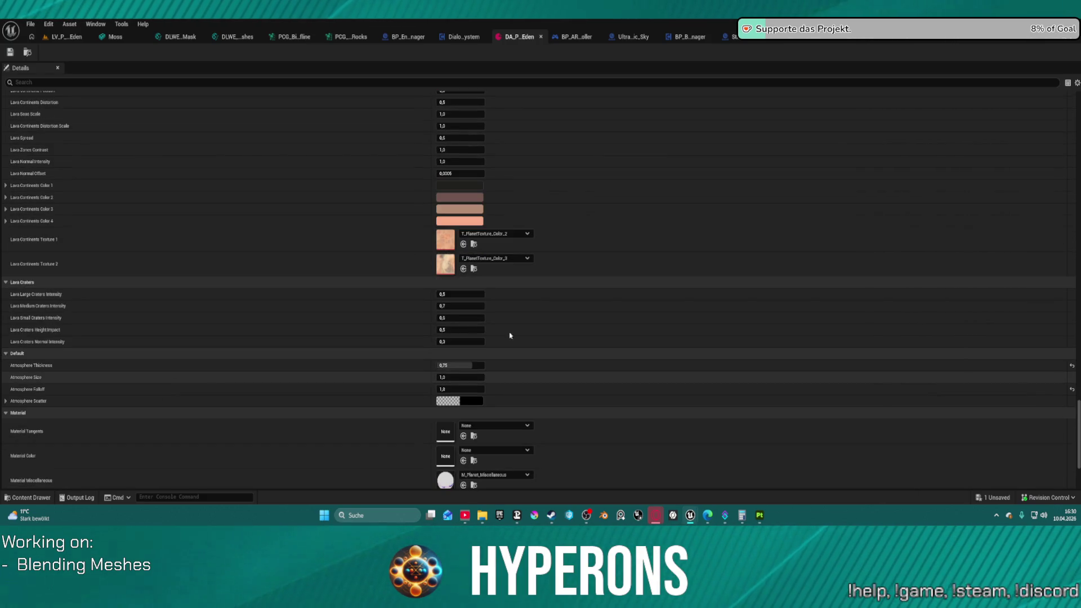
scroll(408, 289, "up", 10)
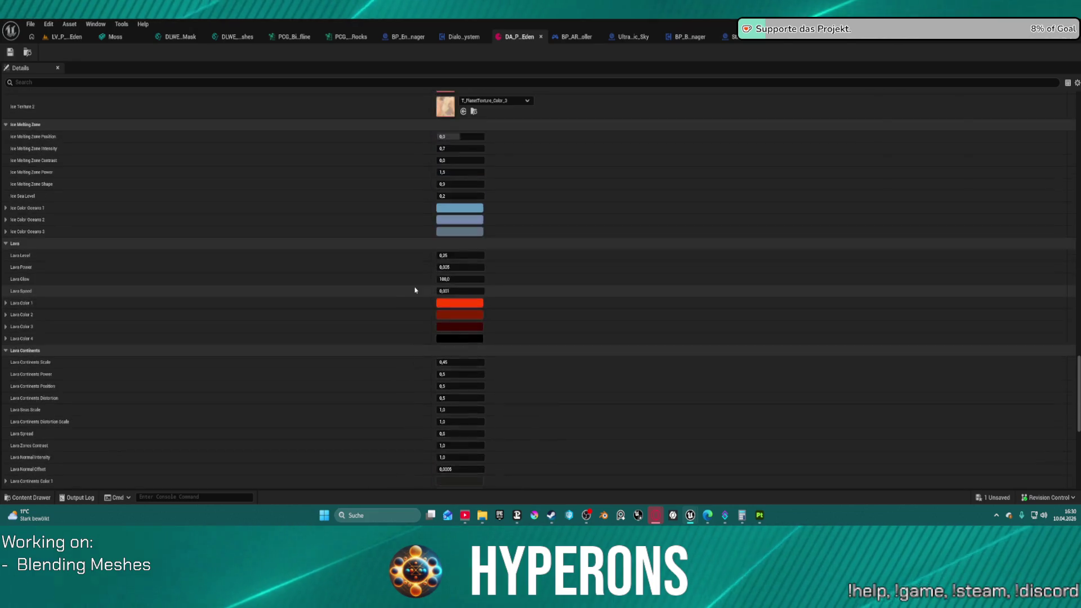
scroll(414, 290, "up", 20)
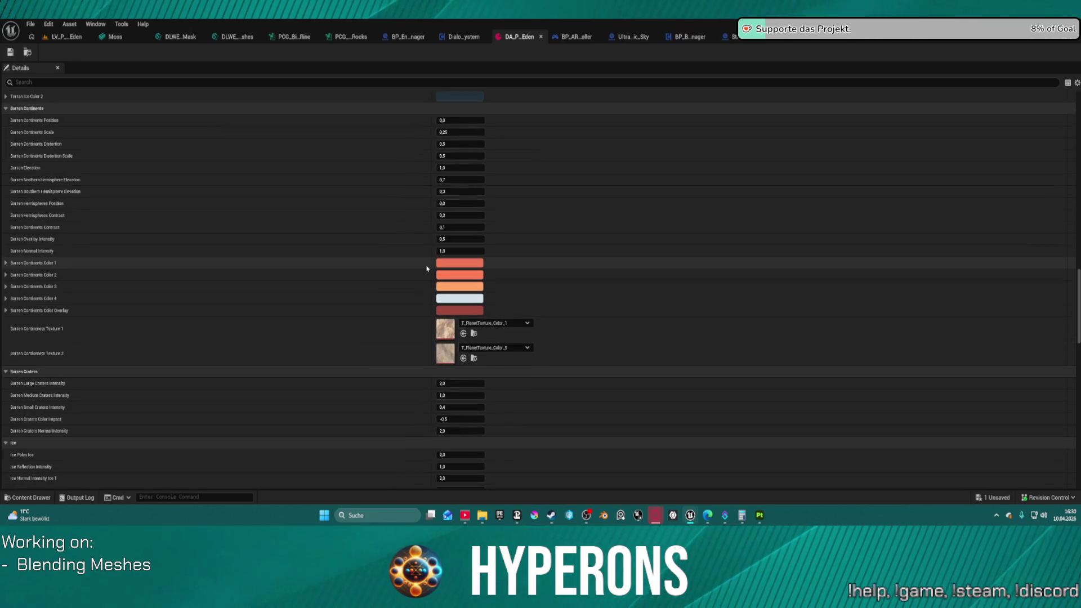
scroll(427, 273, "up", 20)
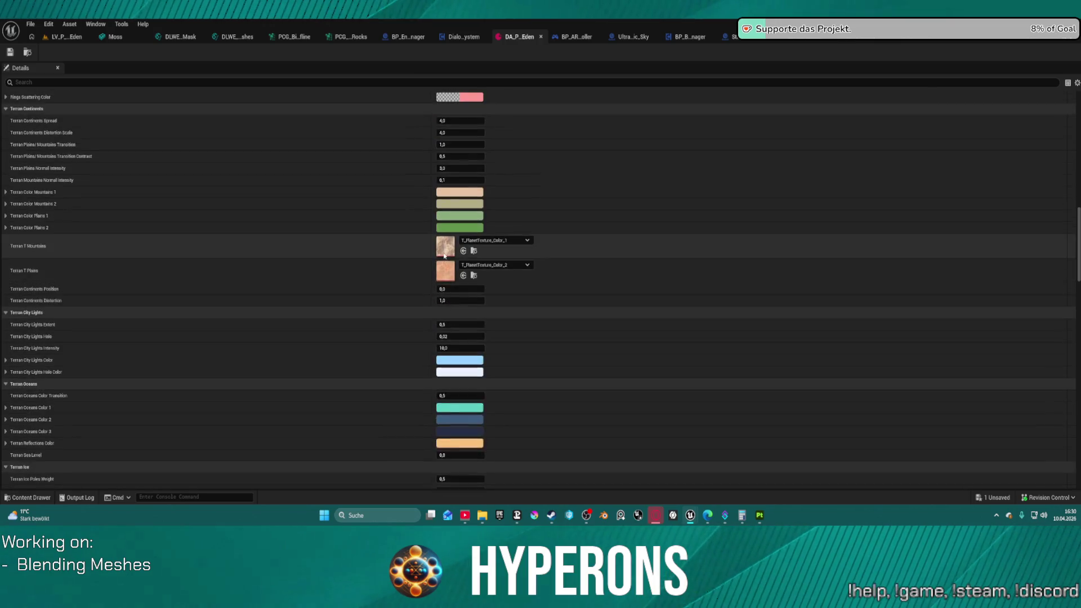
scroll(446, 254, "up", 20)
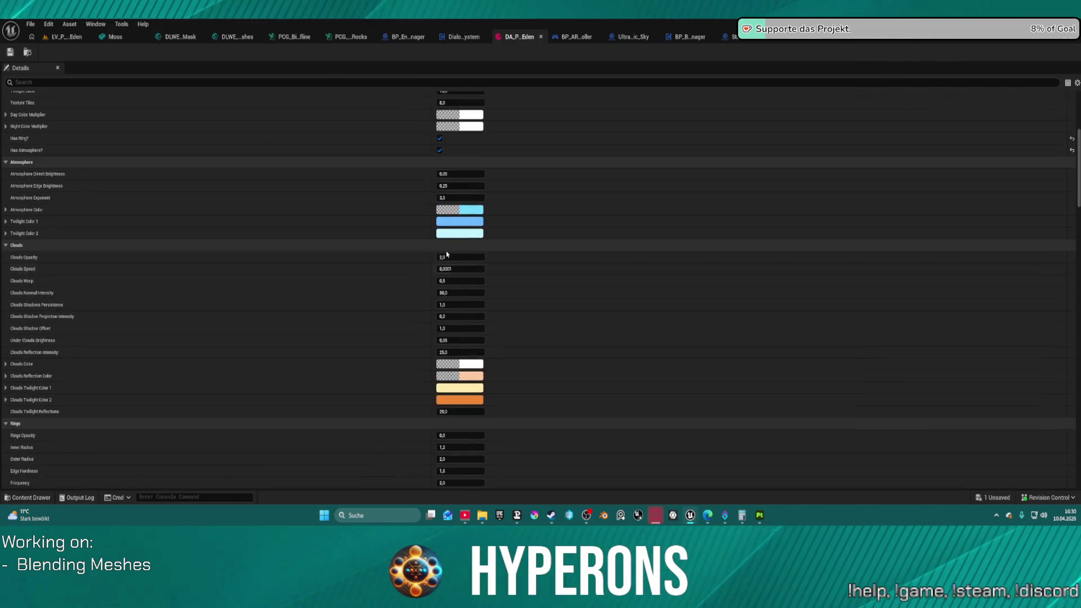
scroll(599, 205, "up", 2)
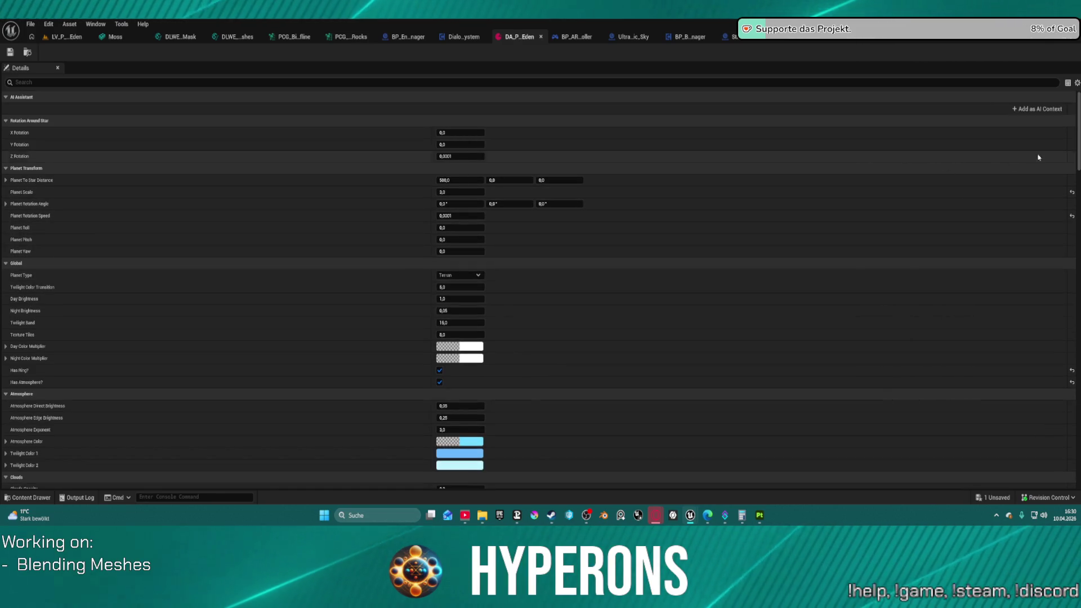
scroll(1066, 341, "down", 10)
scroll(1067, 341, "down", 10)
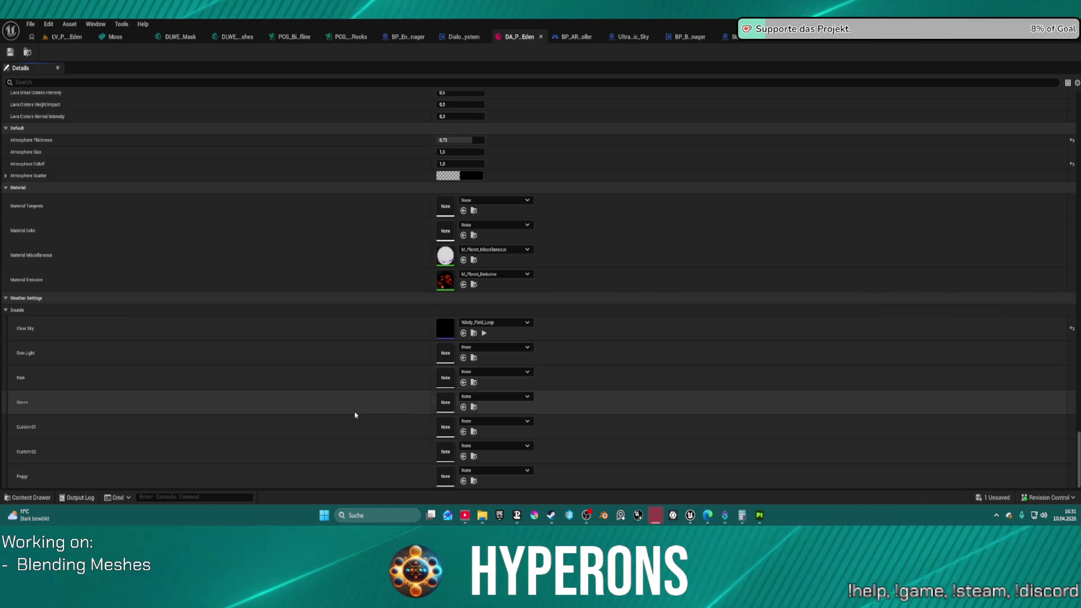
scroll(281, 292, "up", 4)
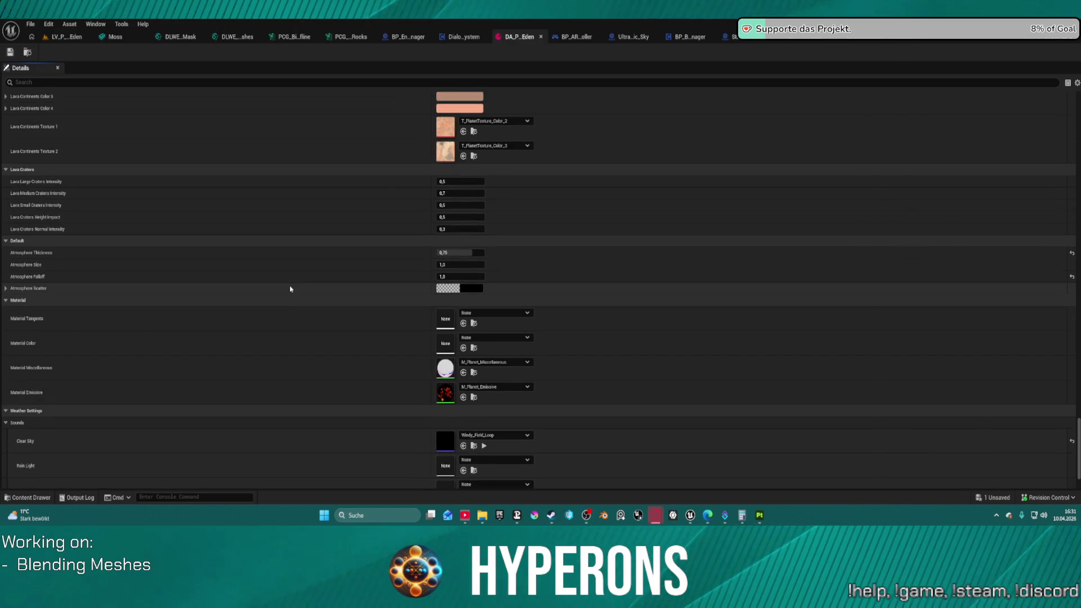
scroll(391, 304, "up", 9)
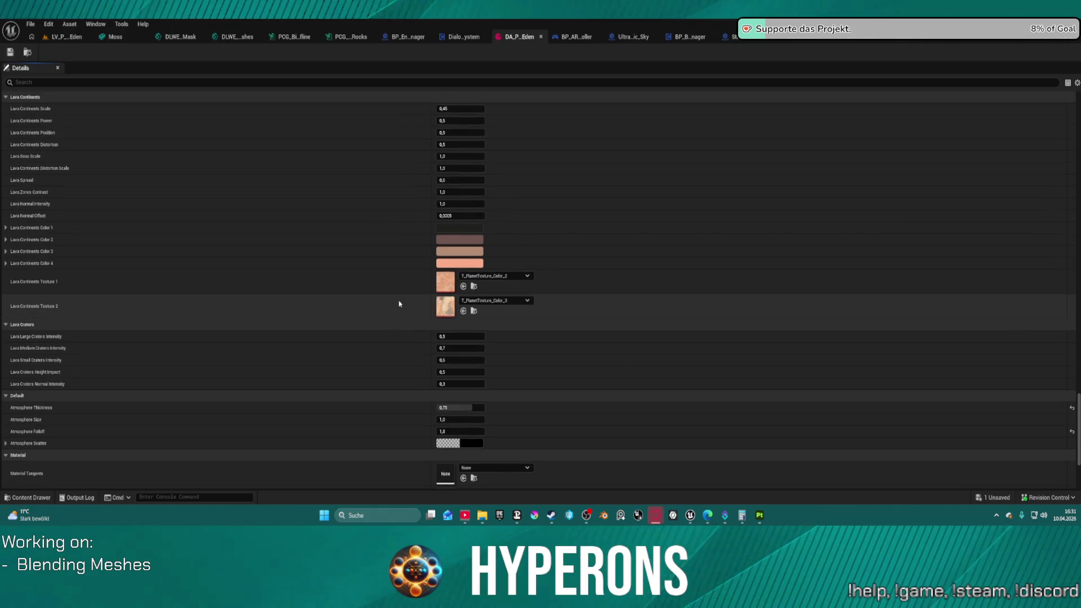
scroll(404, 304, "up", 4)
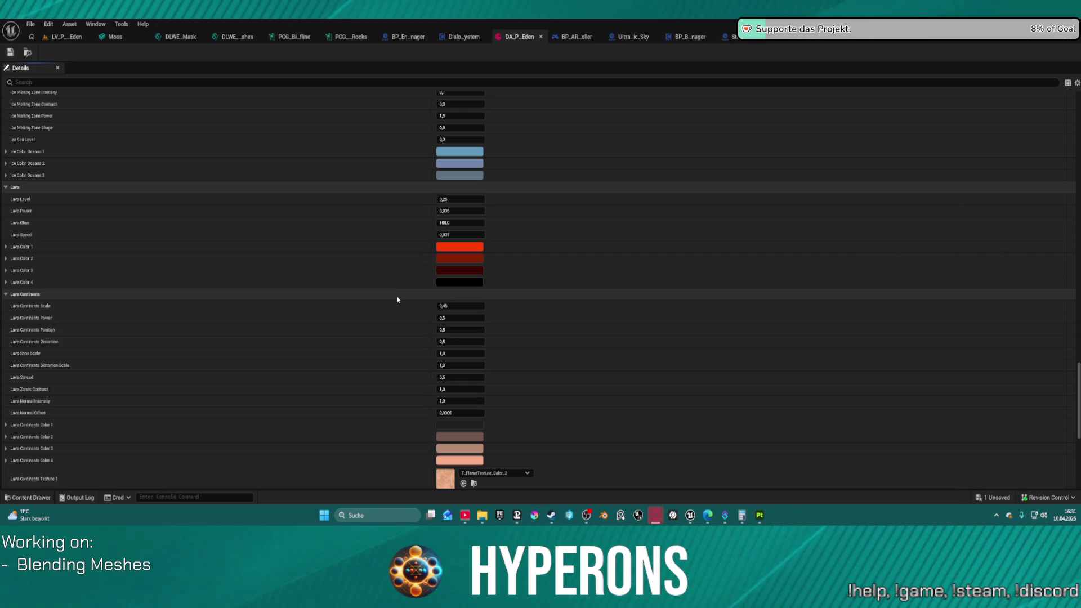
scroll(411, 290, "up", 12)
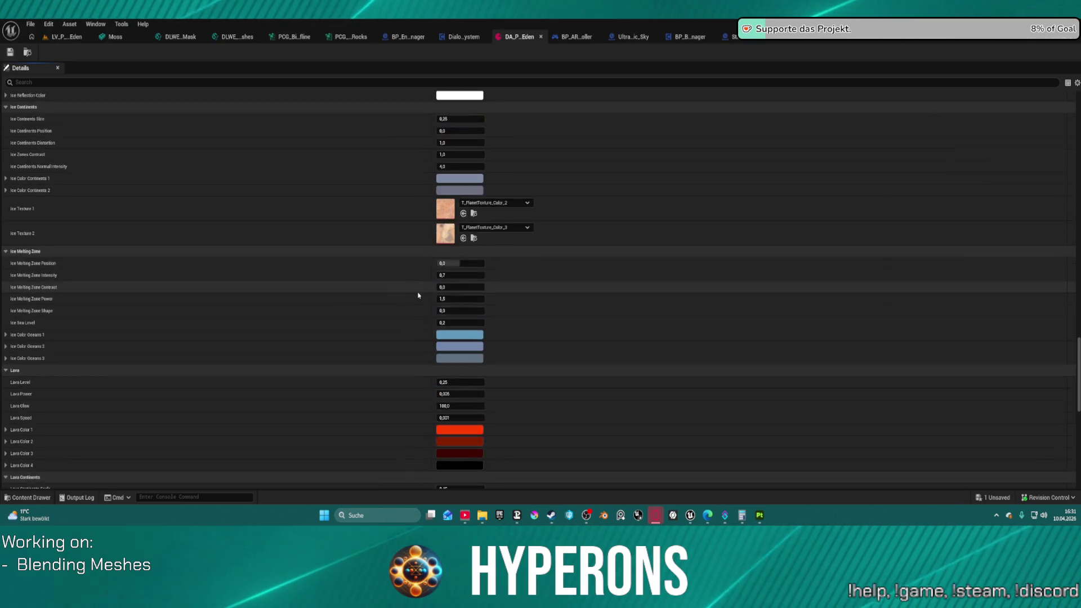
scroll(418, 295, "up", 8)
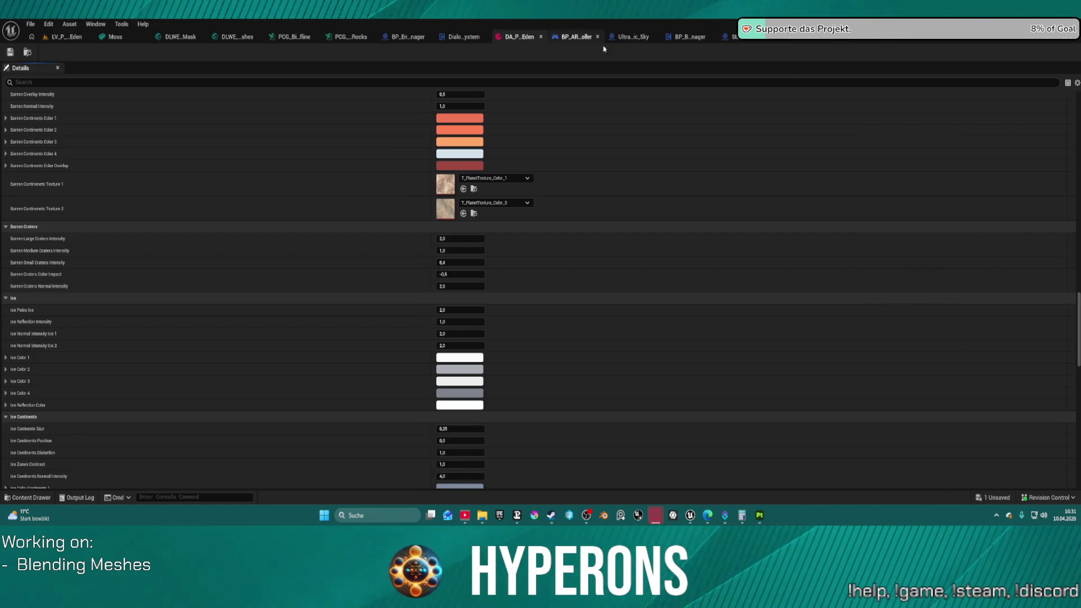
left_click(867, 44)
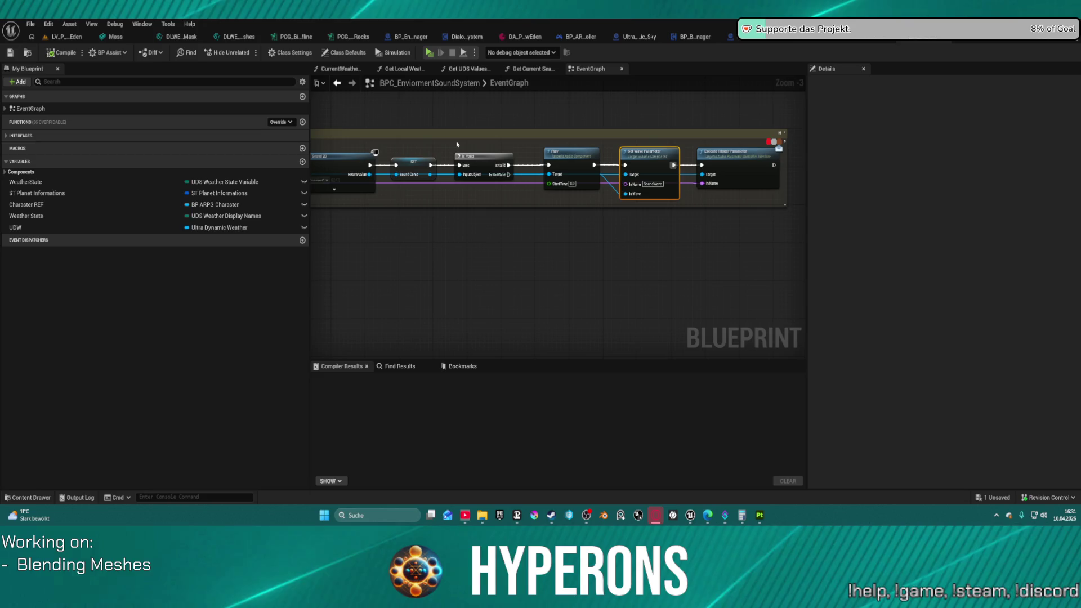
left_click(27, 53)
right_click(192, 282)
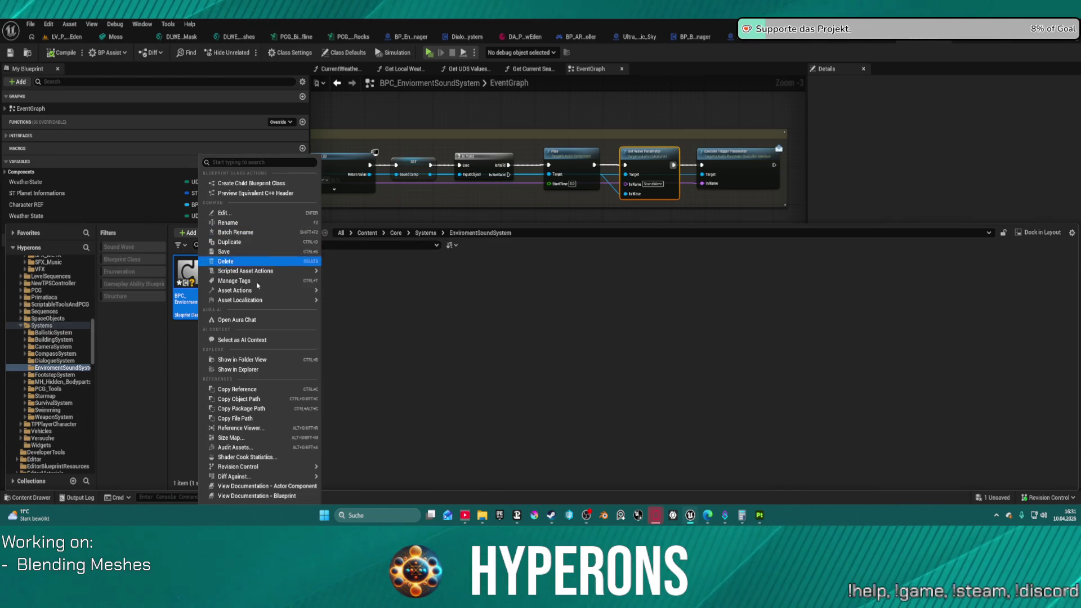
mouse_move(296, 478)
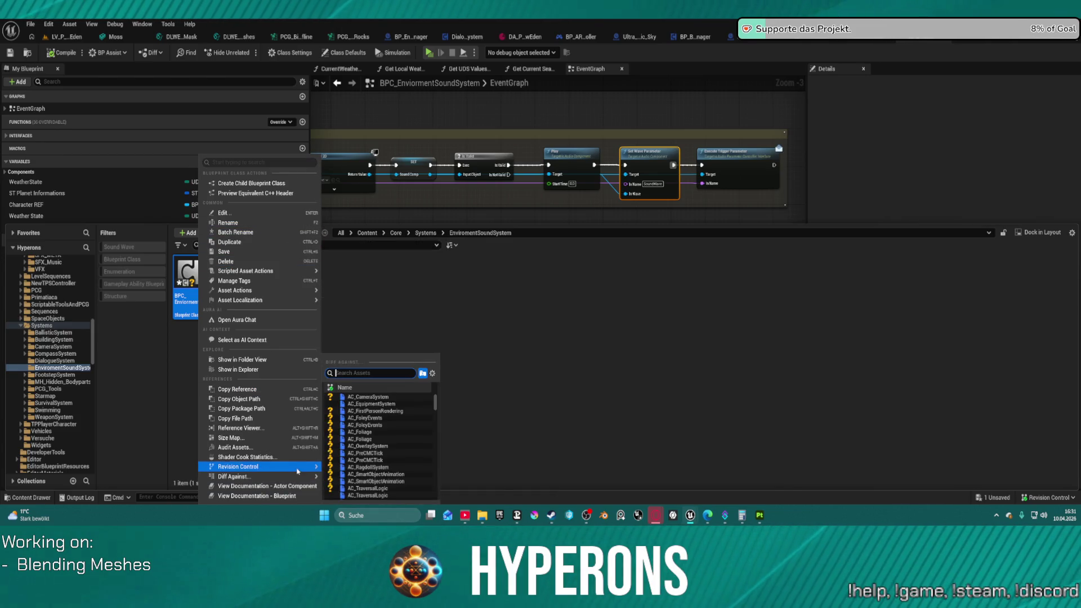
left_click(290, 429)
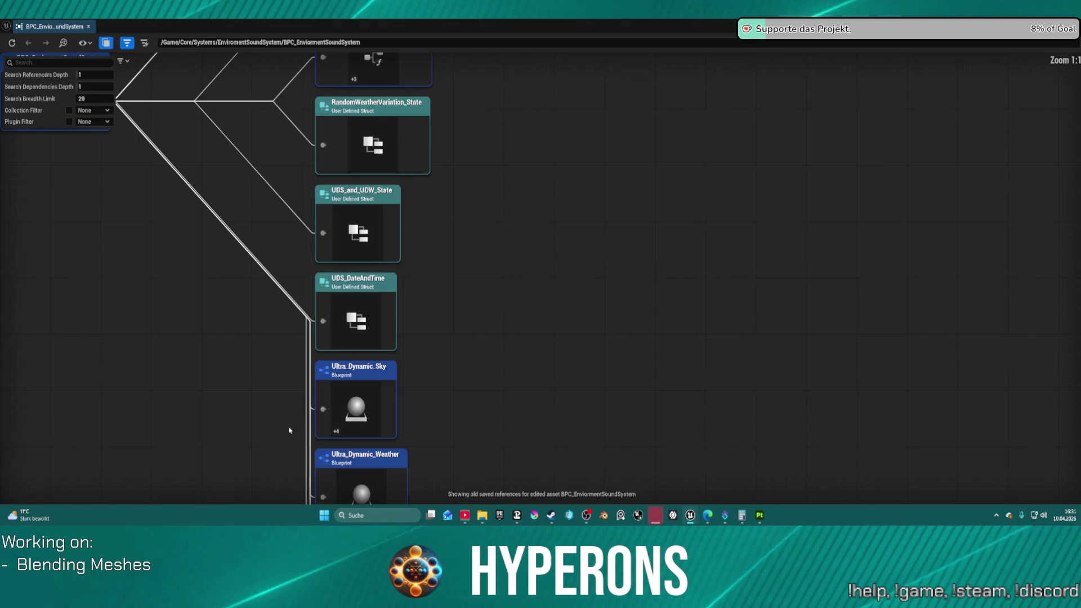
scroll(579, 279, "up", 6)
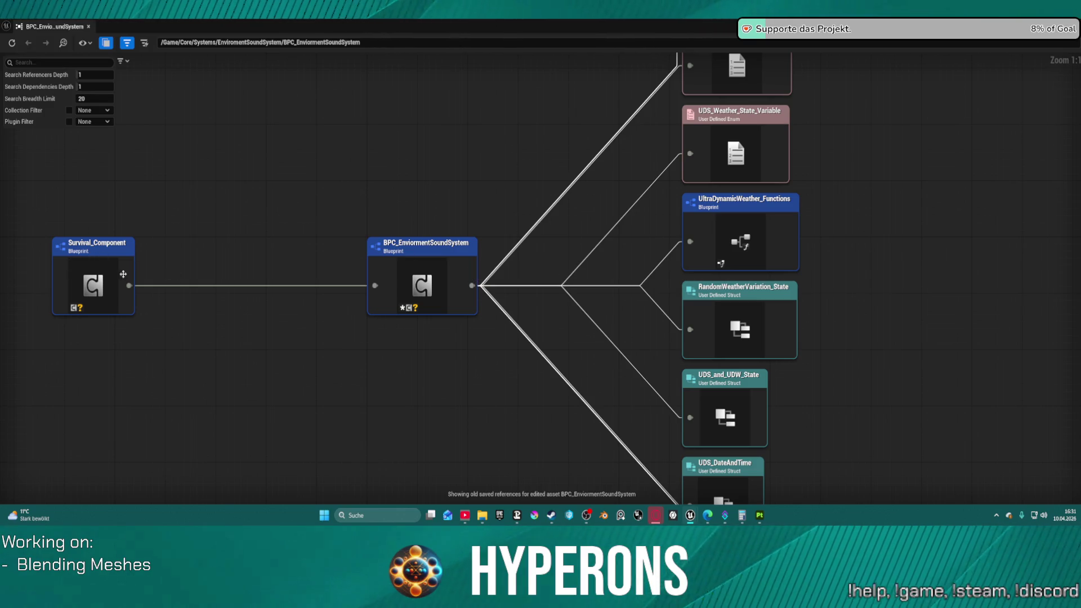
left_click(90, 27)
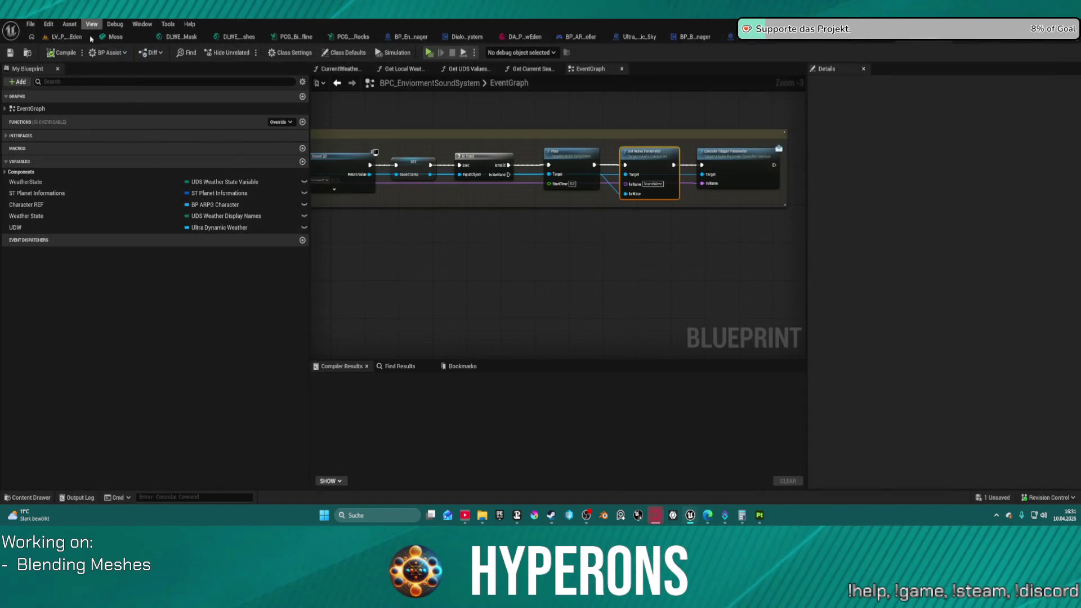
Switch to the Survival_Component Blueprint and show its EventGraph.
left_click(873, 39)
scroll(634, 164, "down", 7)
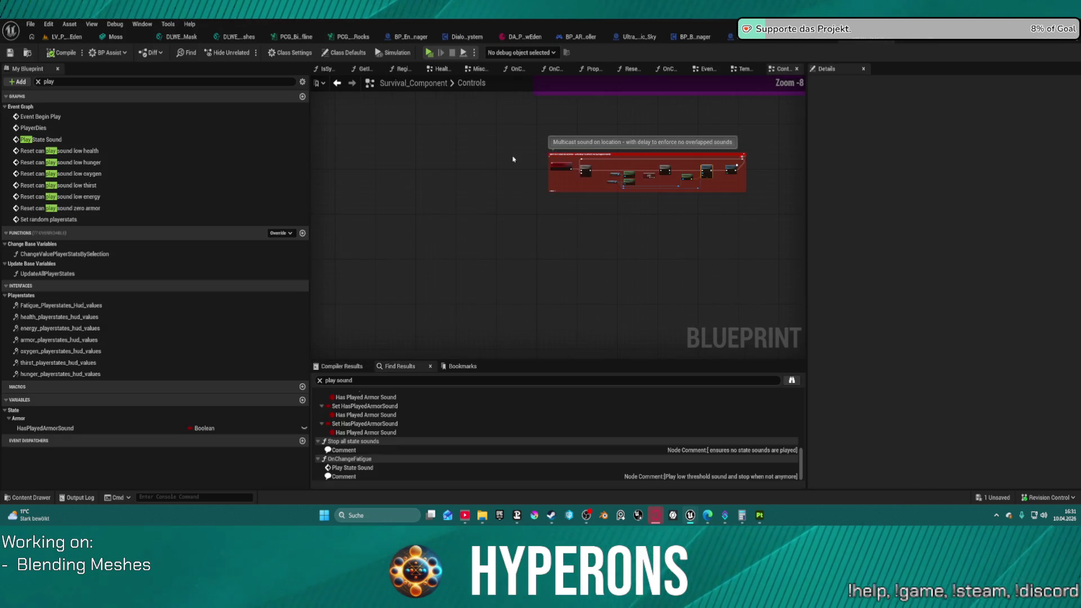
left_click(707, 69)
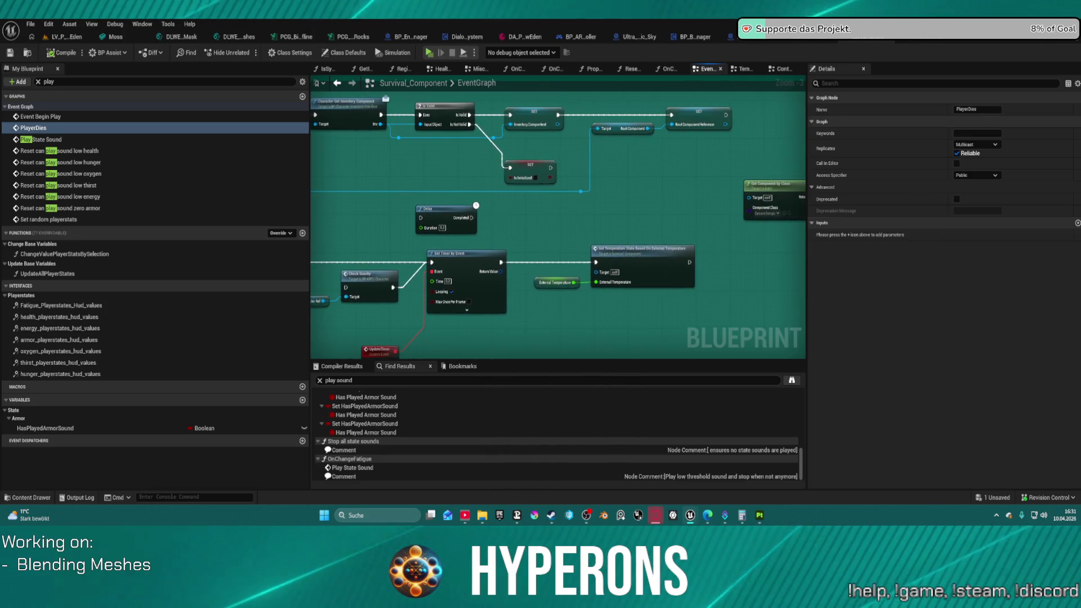
mouse_move(456, 163)
left_mouse_down()
mouse_move(573, 101)
mouse_move(627, 90)
left_mouse_up()
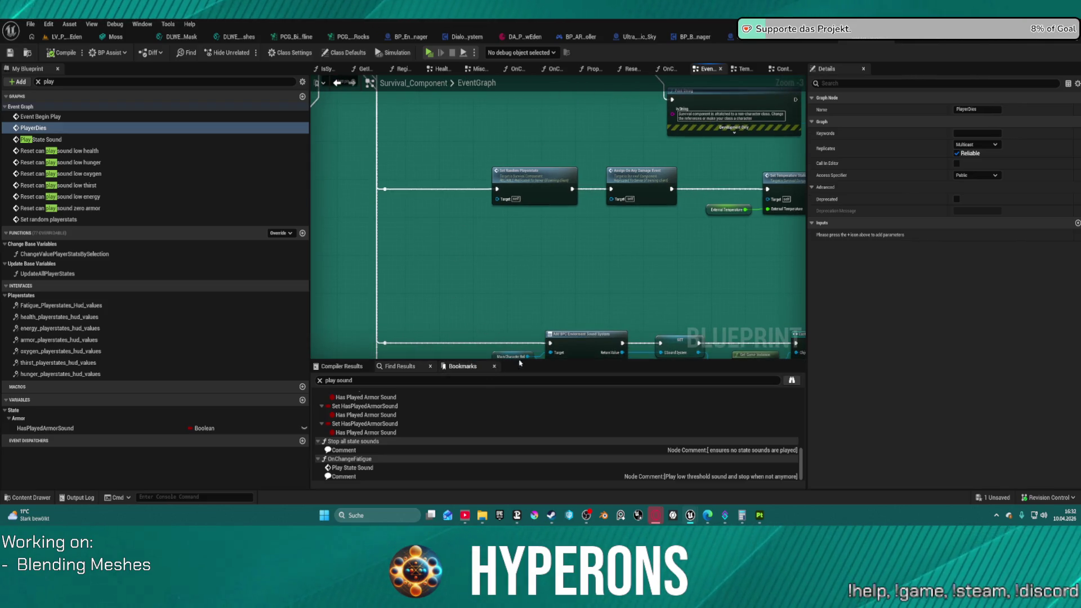
scroll(619, 338, "up", 3)
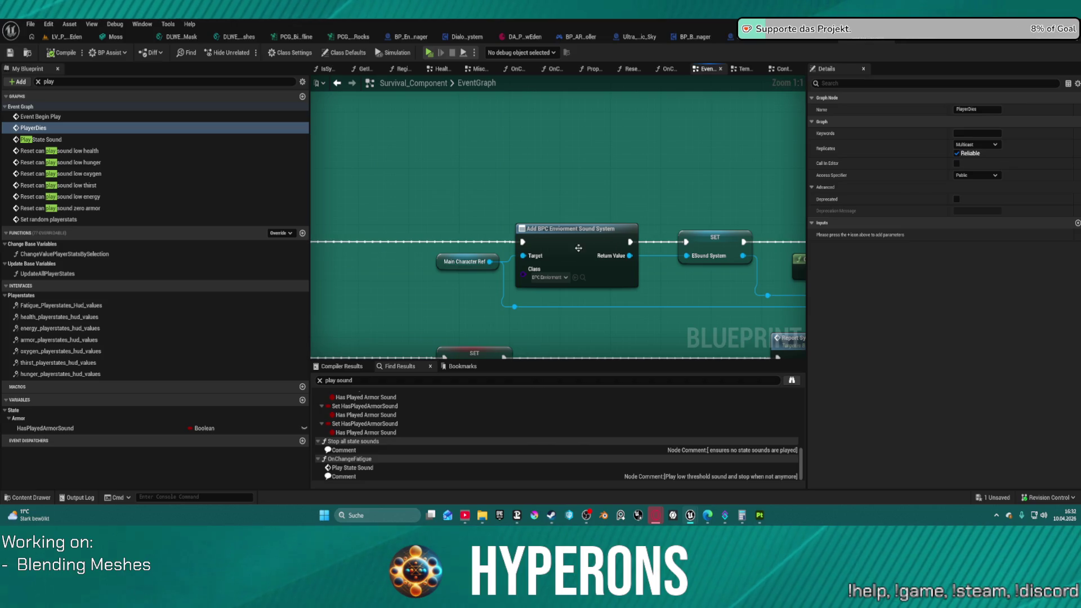
Pan across the game instance cast and Add BPC Enviorment Sound System nodes, then check Controls and DA_P_Eden.
mouse_move(597, 274)
left_mouse_down()
mouse_move(459, 255)
mouse_move(547, 243)
mouse_move(562, 216)
mouse_move(112, 205)
left_mouse_up()
left_click_drag(506, 225, 661, 225)
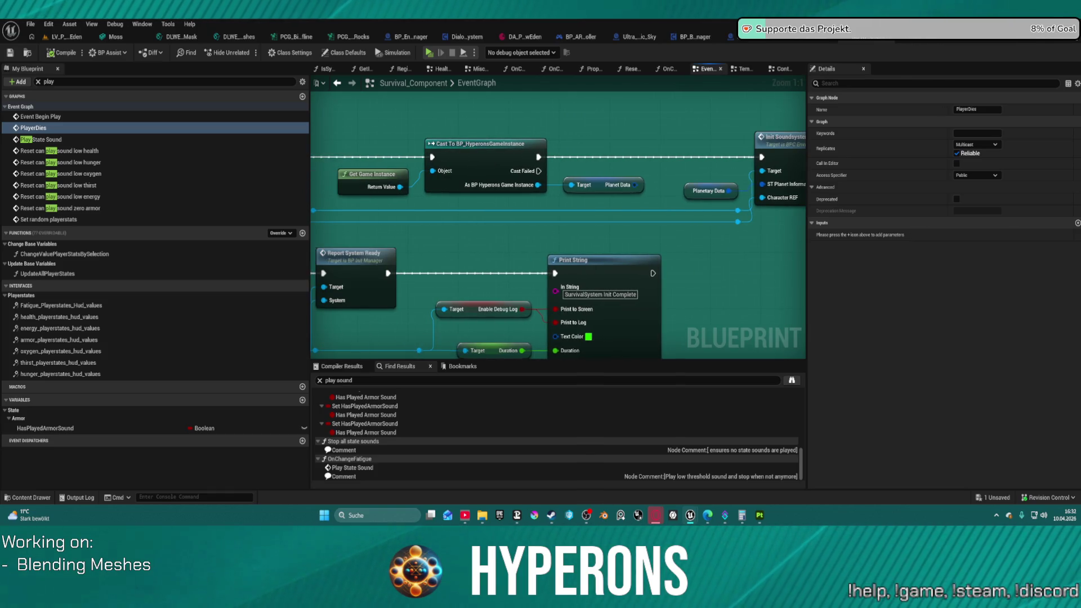
left_click_drag(563, 225, 518, 225)
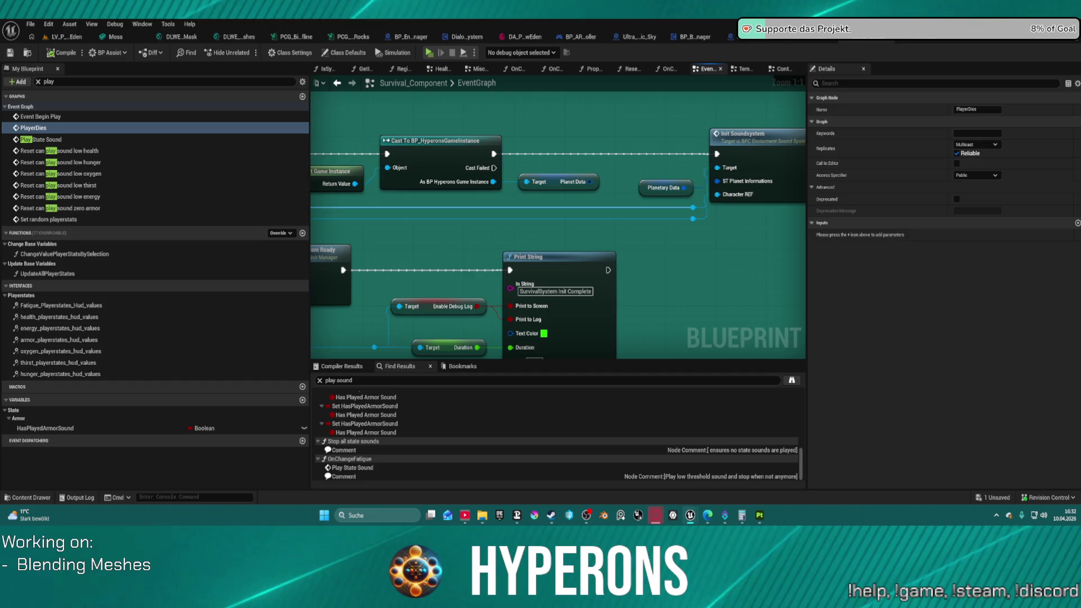
left_click_drag(315, 180, 777, 180)
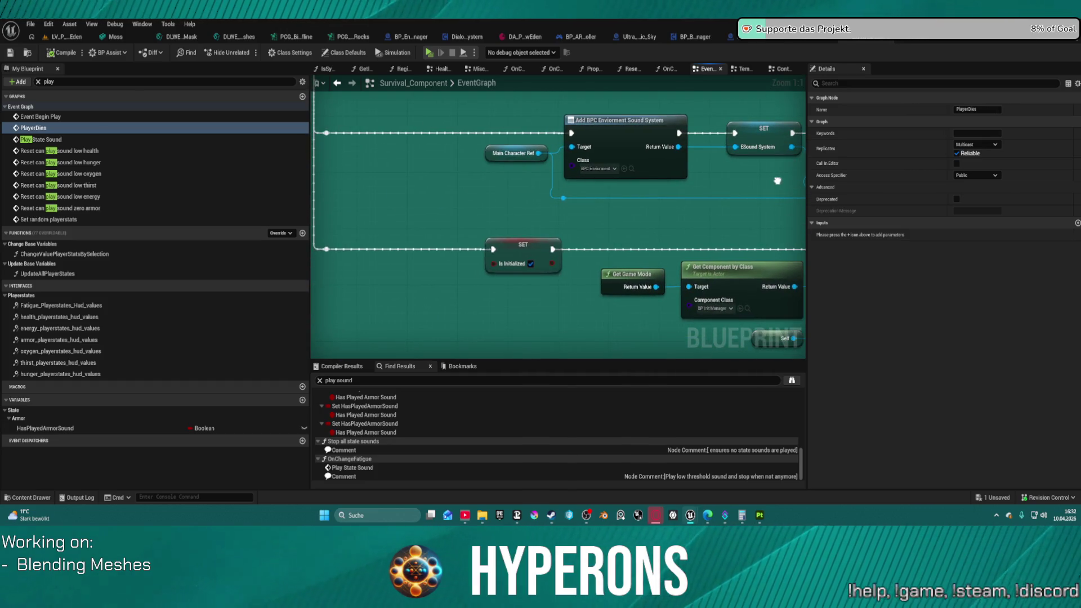
scroll(777, 181, "down", 2)
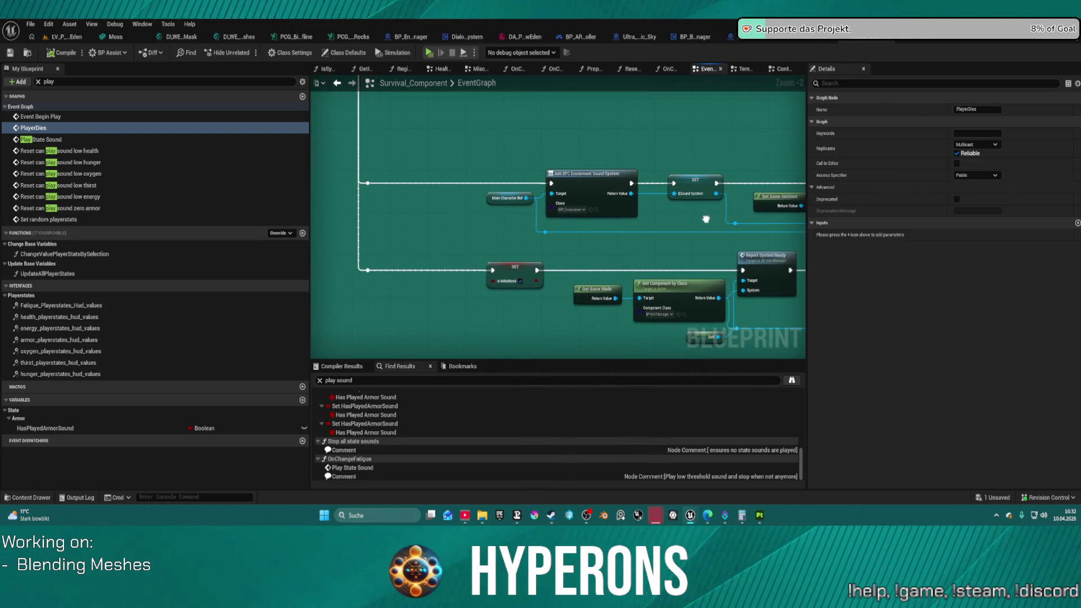
mouse_move(706, 219)
left_mouse_down()
mouse_move(607, 199)
mouse_move(390, 196)
left_mouse_up()
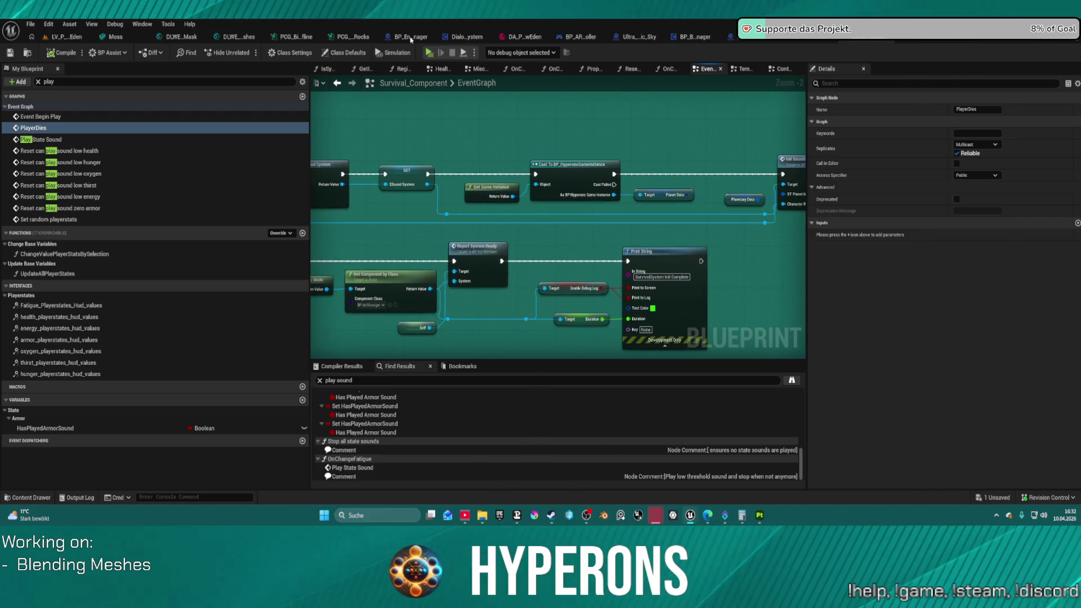
left_click(337, 83)
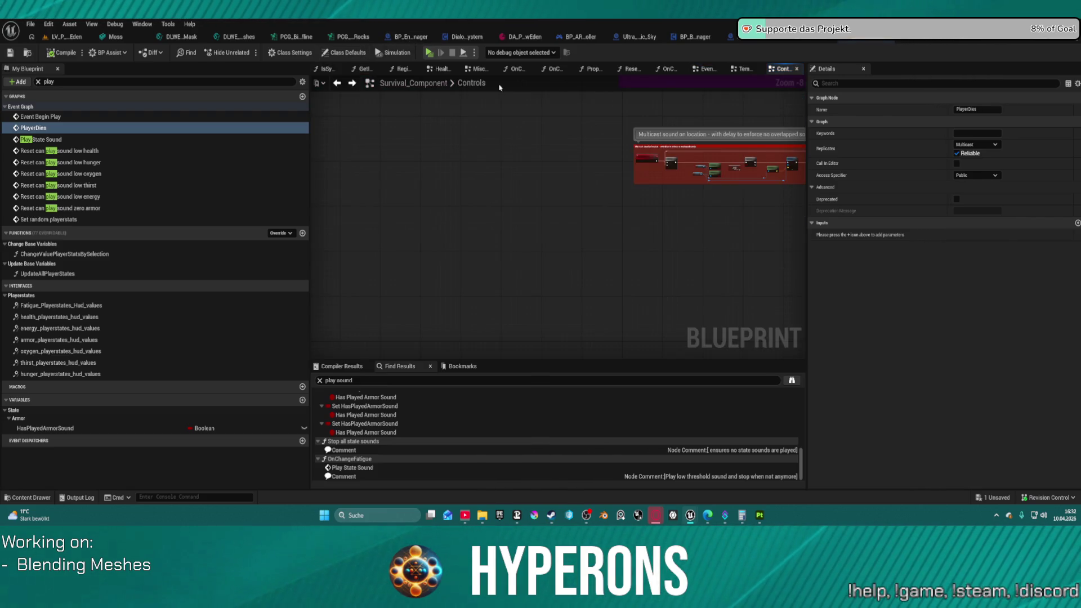
left_click(519, 36)
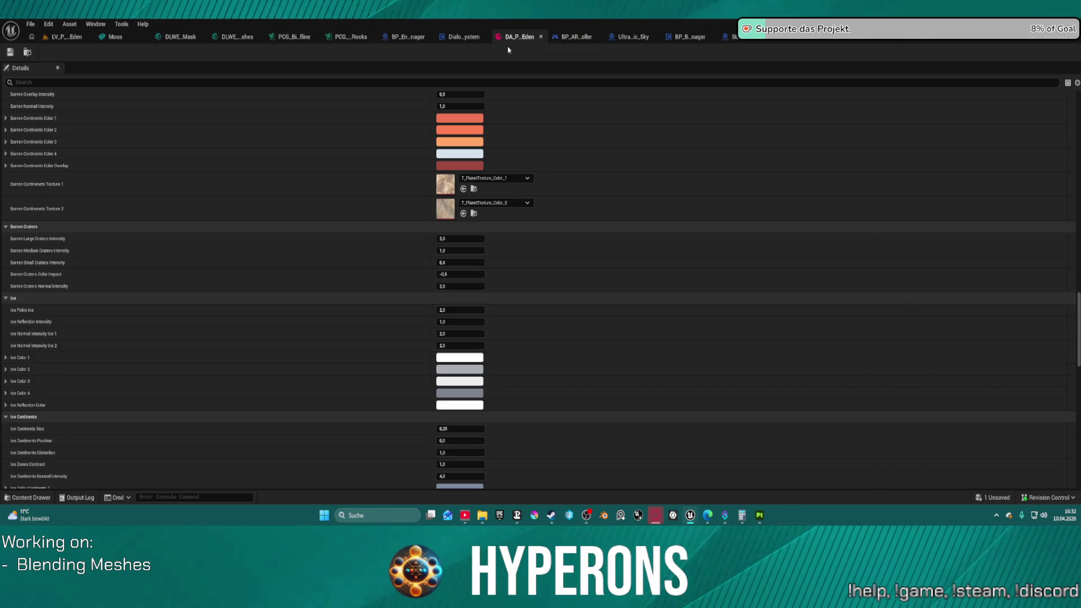
Scroll DA_P_Eden's Details to the top: Planet Type Terran, Has Ring and Has Atmosphere enabled.
scroll(394, 152, "up", 15)
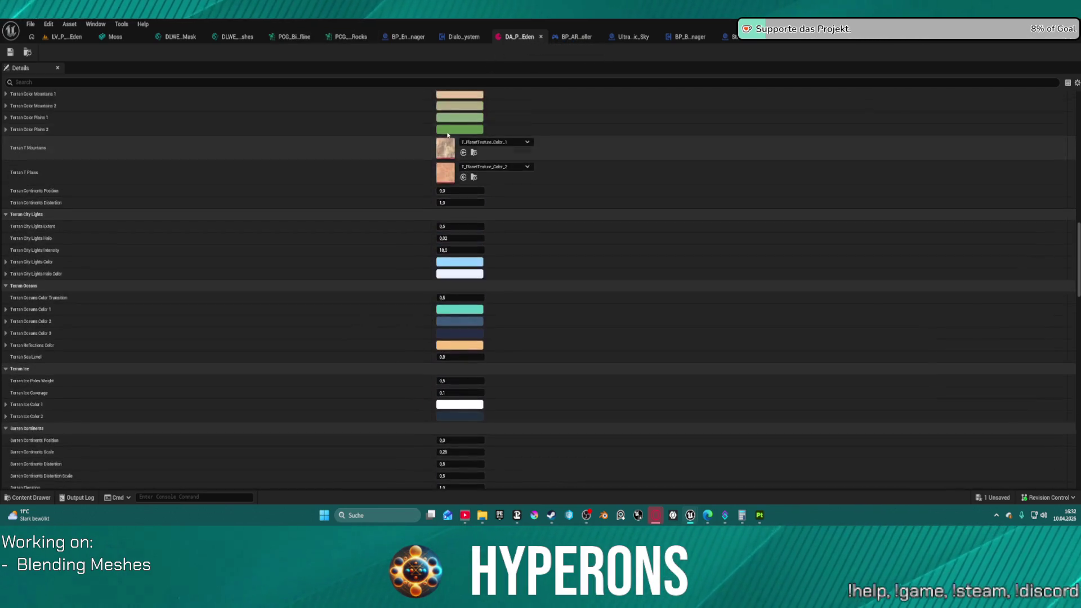
scroll(447, 134, "up", 15)
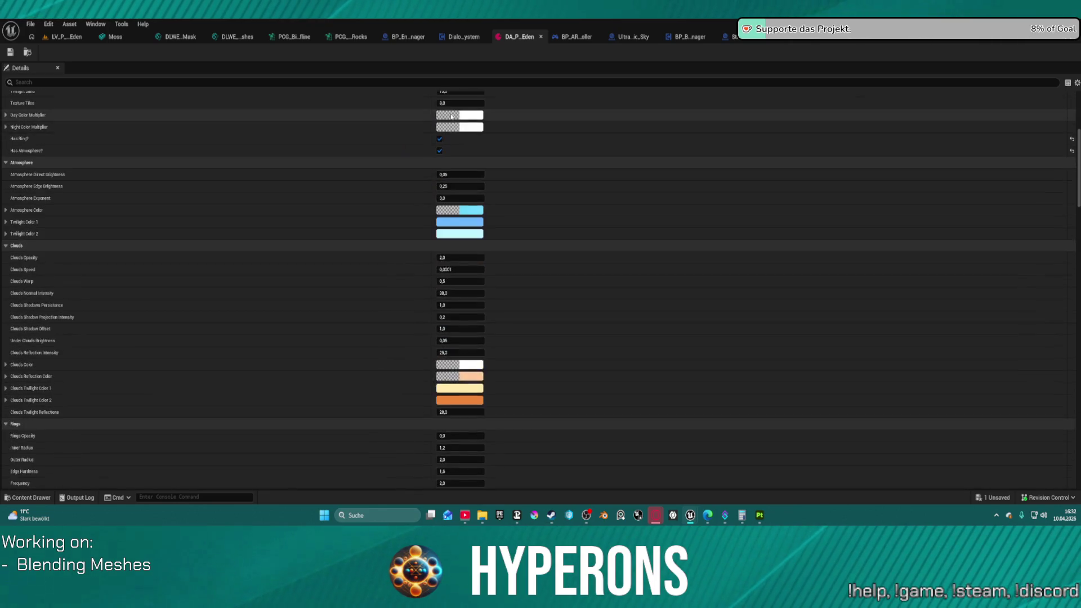
scroll(447, 107, "up", 5)
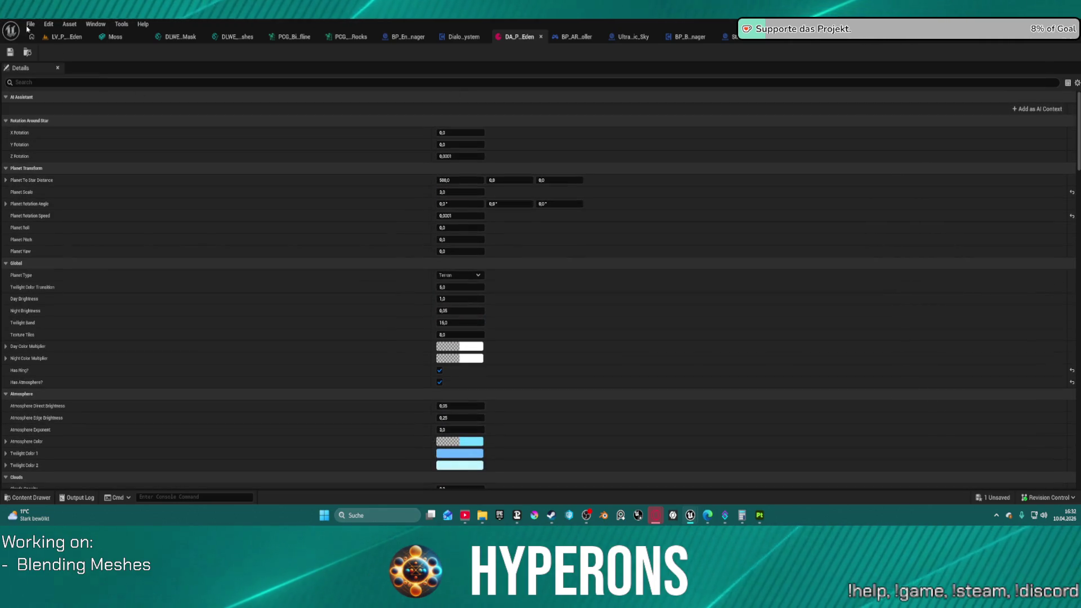
Back in LV_P_NewEden, use Ctrl+Space and select Content > Core > Data, listing its 18 items.
left_click(56, 38)
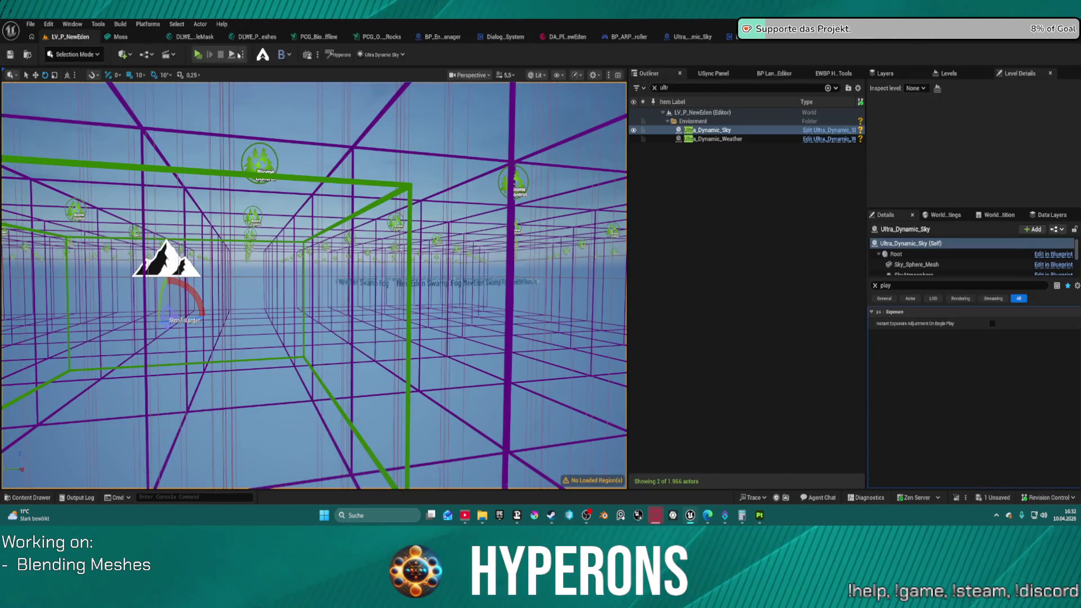
key("ctrl+space")
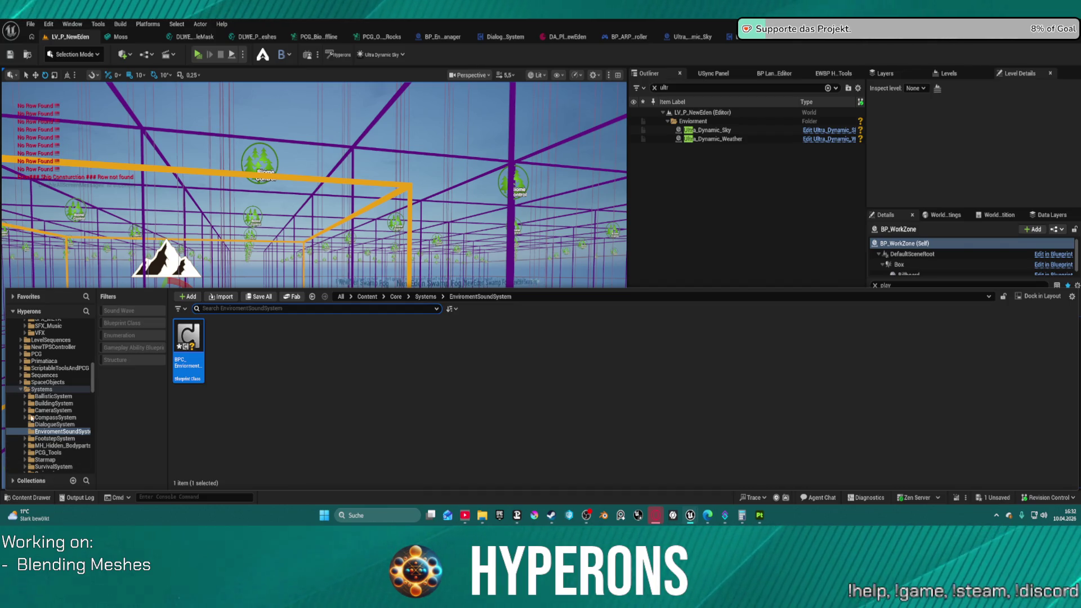
scroll(66, 403, "up", 3)
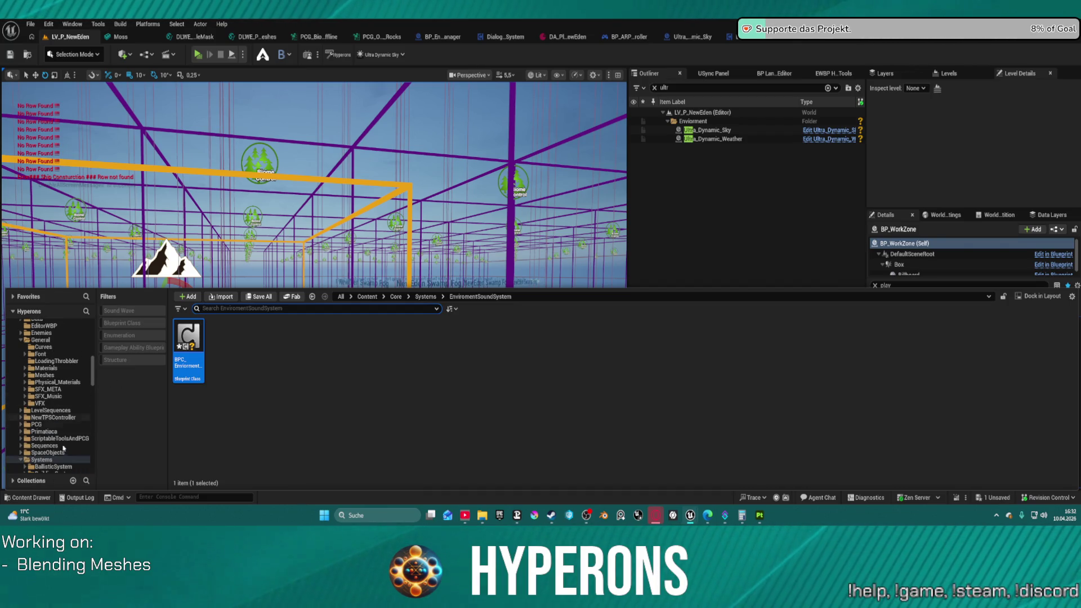
scroll(59, 439, "up", 10)
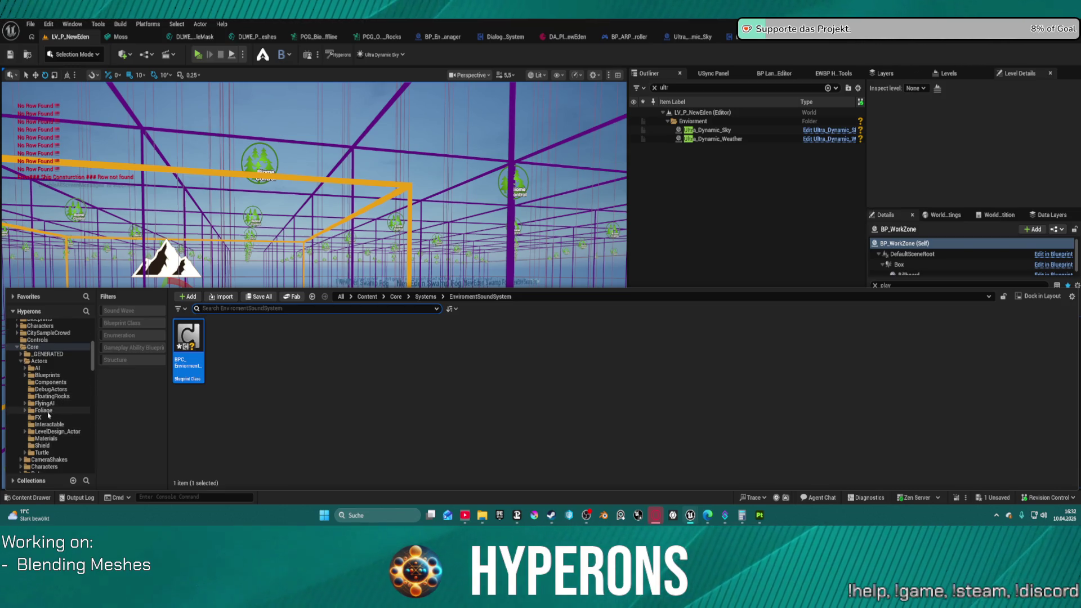
scroll(48, 415, "up", 10)
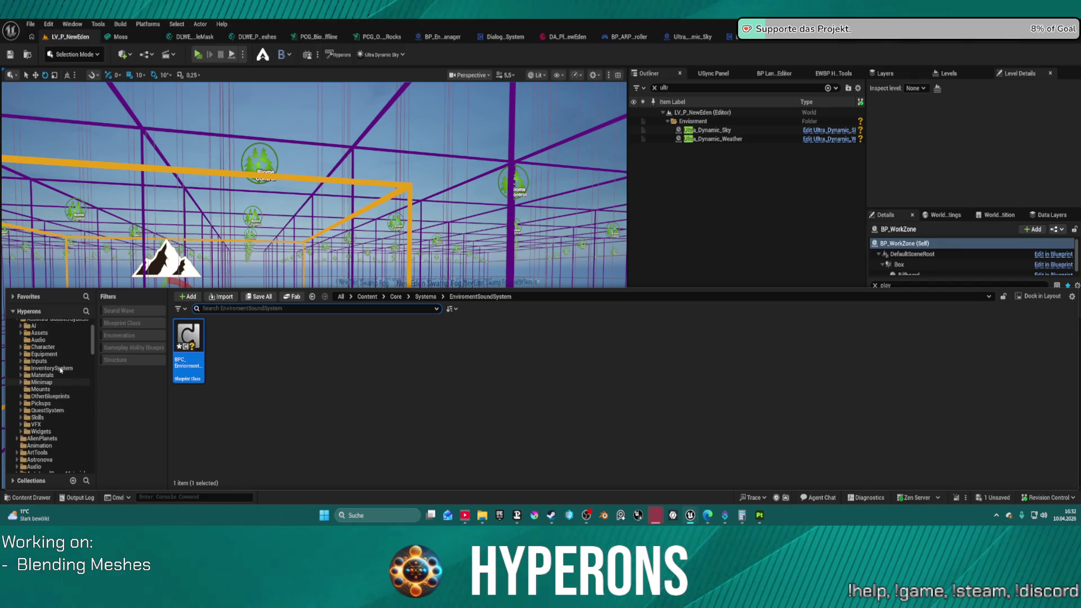
scroll(59, 374, "down", 10)
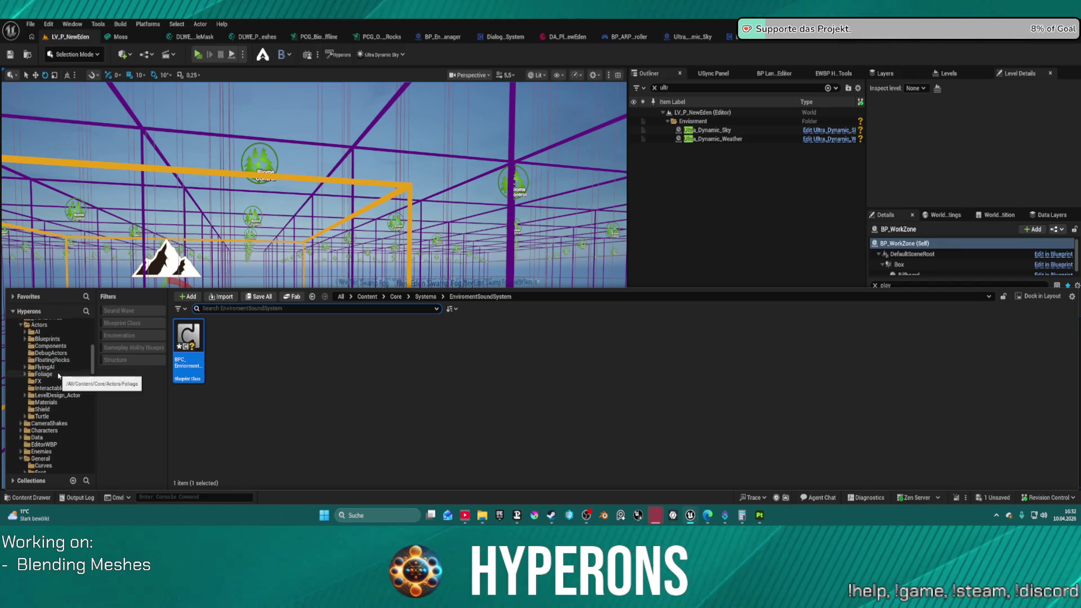
scroll(59, 376, "down", 4)
left_click(37, 352)
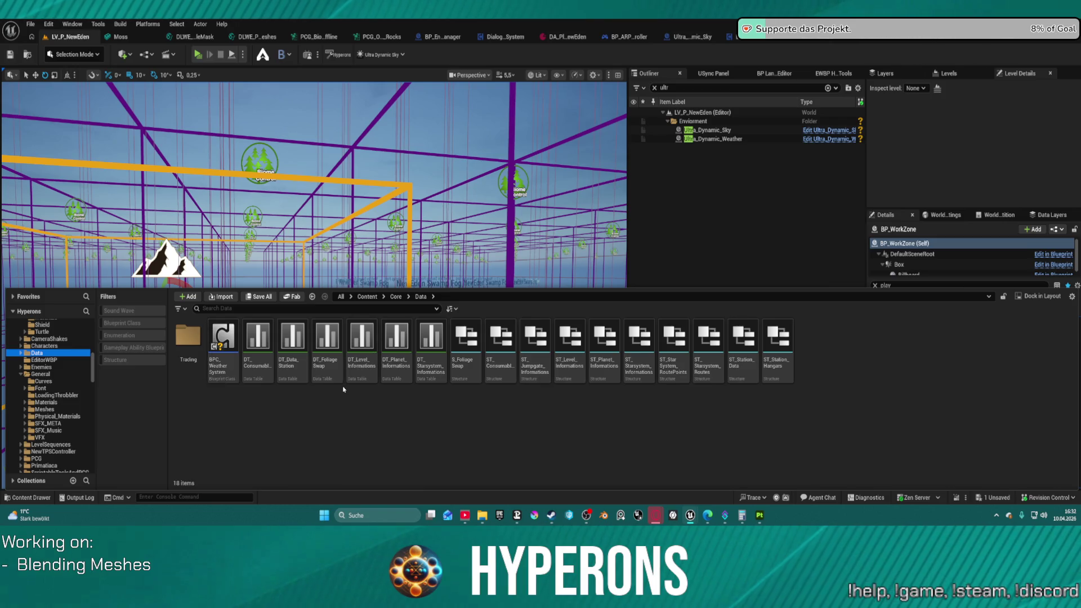
Open DT_Planet_Informations and set the LV_P_NewEden row's PlanetDatas to DA_Planet_NewEden.
double_click(404, 372)
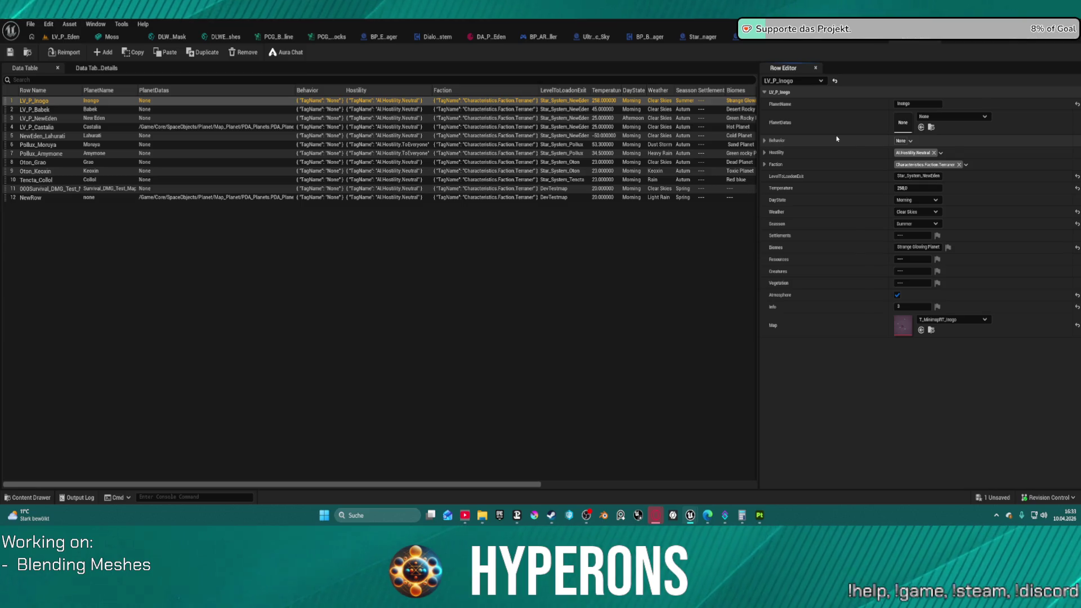
left_click(50, 118)
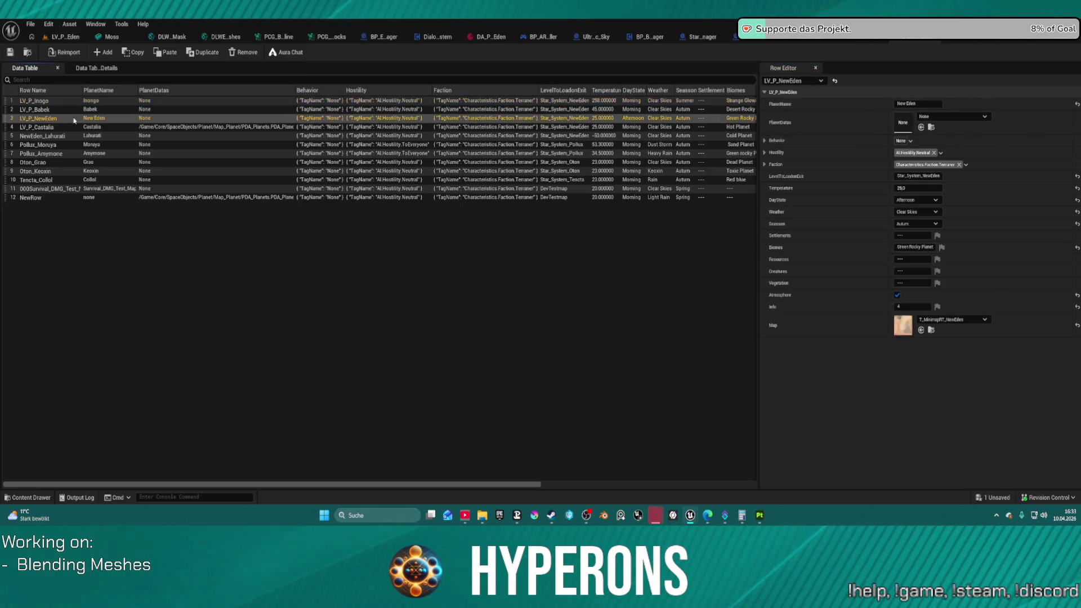
left_click(934, 117)
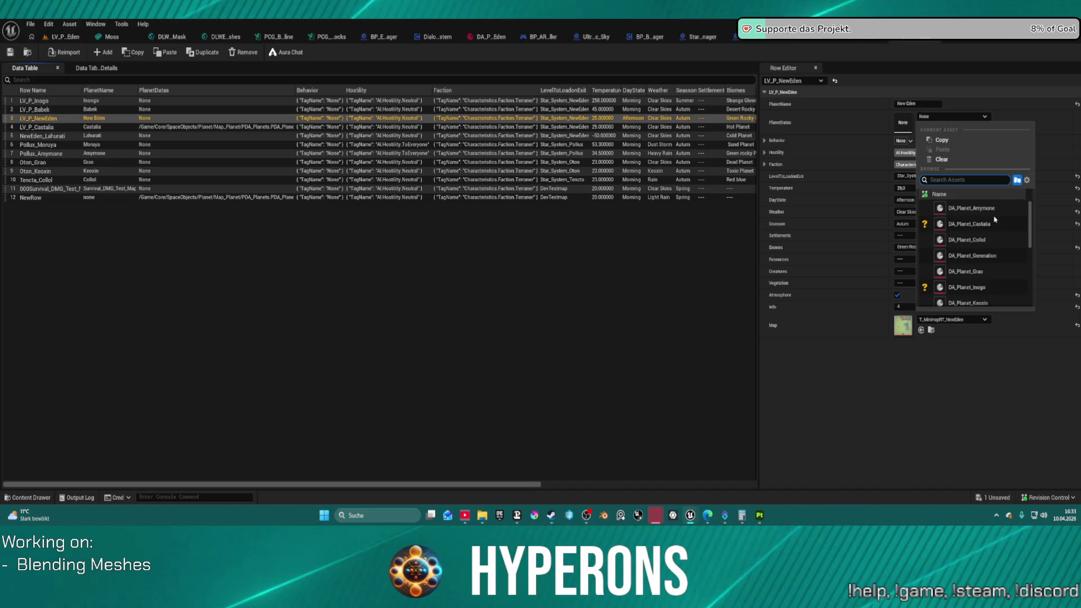
scroll(1010, 255, "down", 2)
scroll(1010, 255, "down", 2)
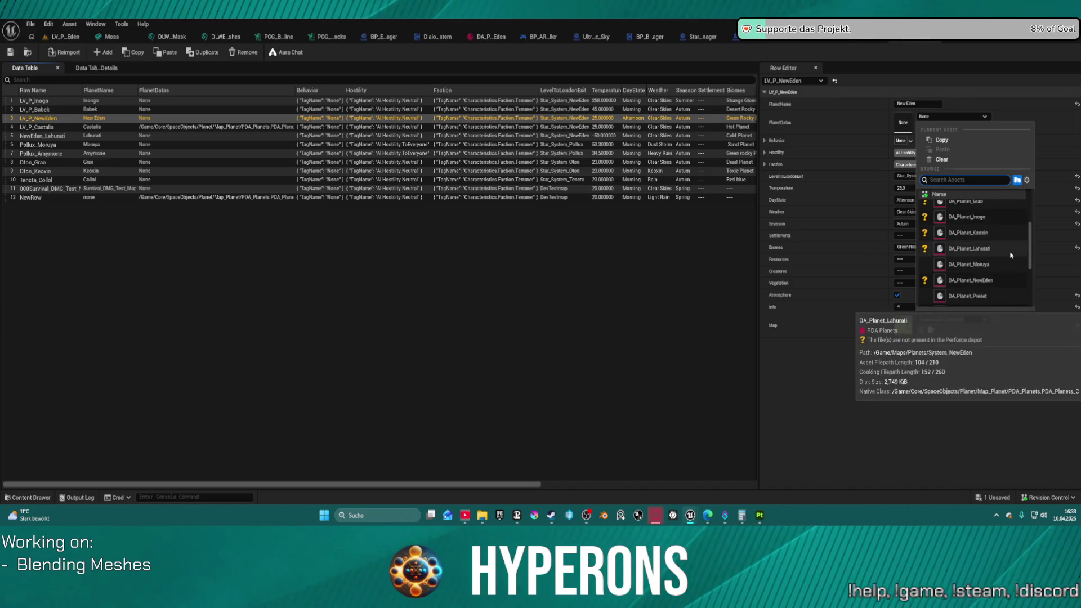
left_click(995, 269)
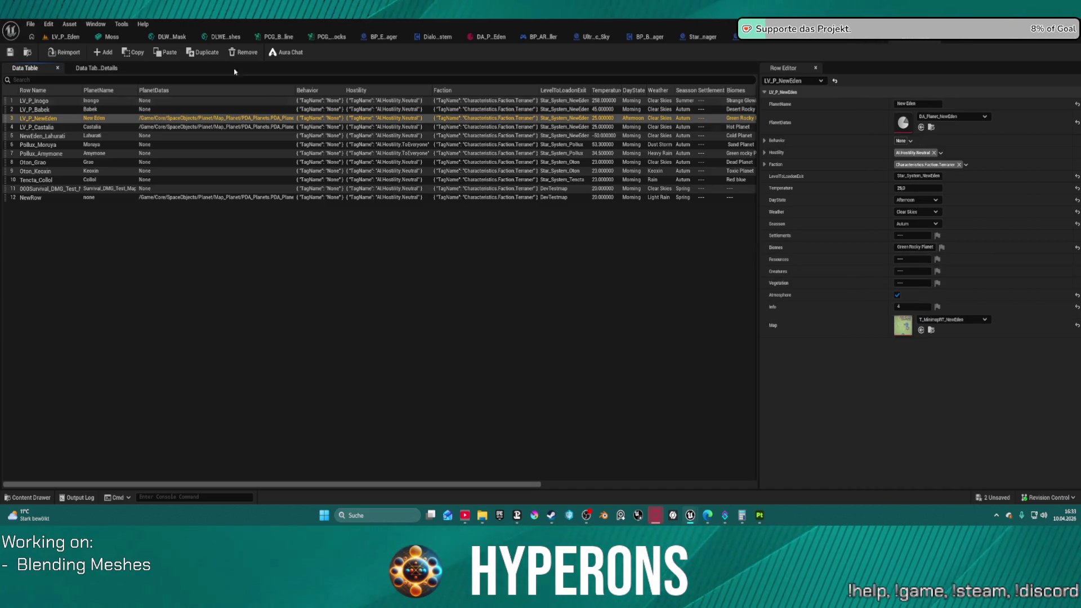
Assign DA_Planet_Inogo as the LV_P_Inogo row's PlanetDatas.
left_click(76, 102)
left_click(951, 117)
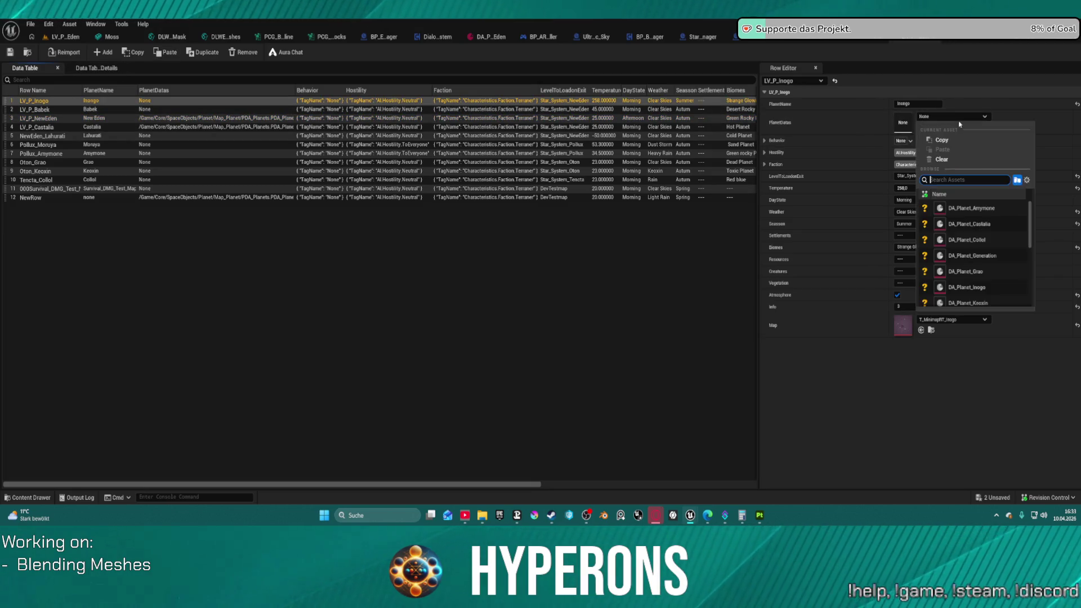
left_click(985, 288)
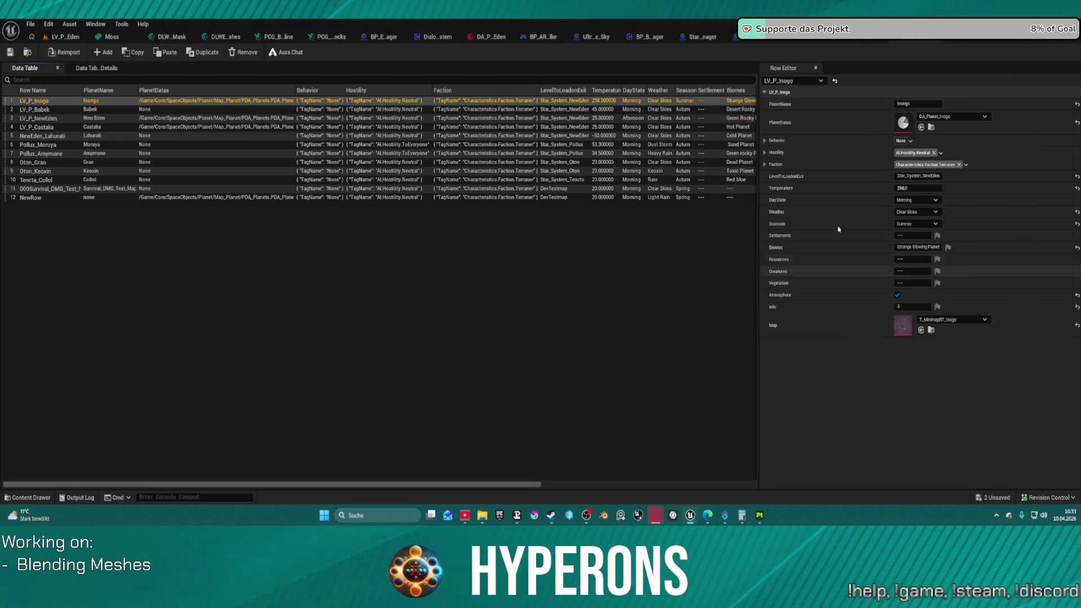
Select the LV_P_Babek row and browse the planet data assets for its PlanetDatas.
left_click(90, 109)
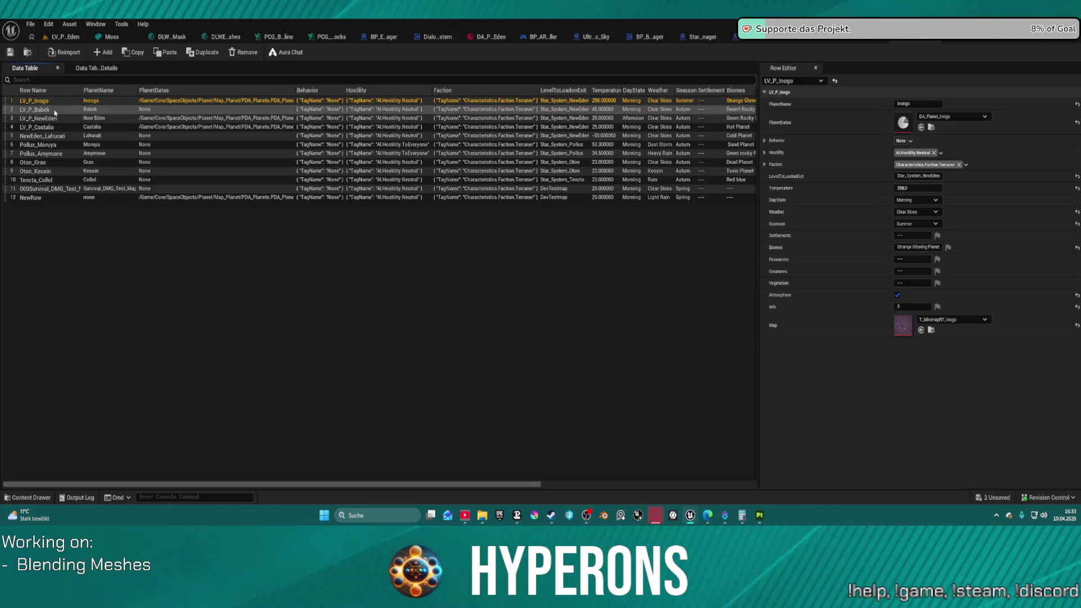
left_click(952, 116)
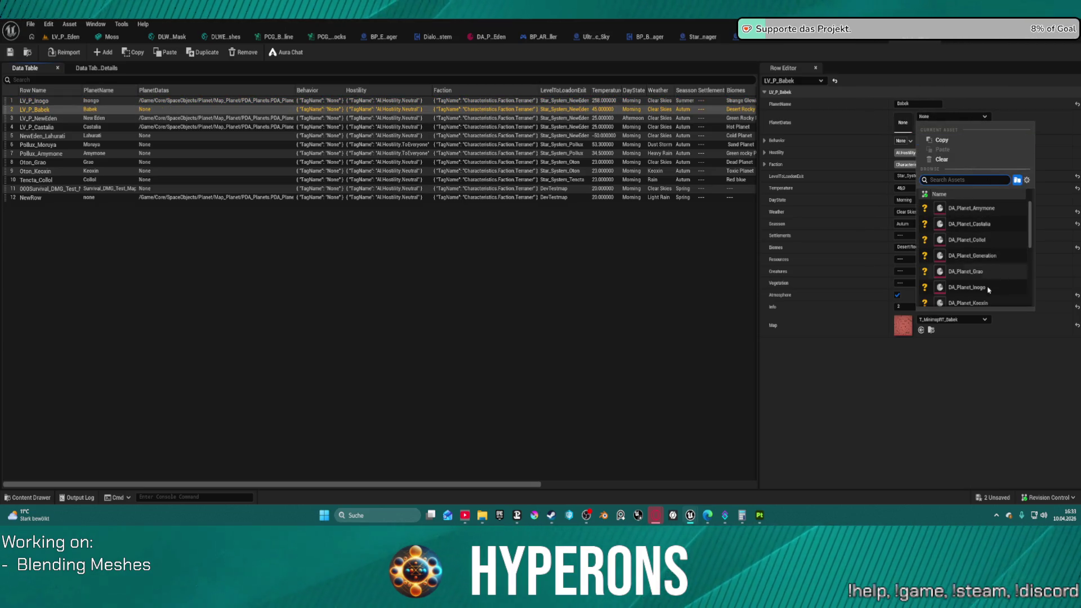
scroll(990, 293, "down", 1)
scroll(990, 294, "down", 5)
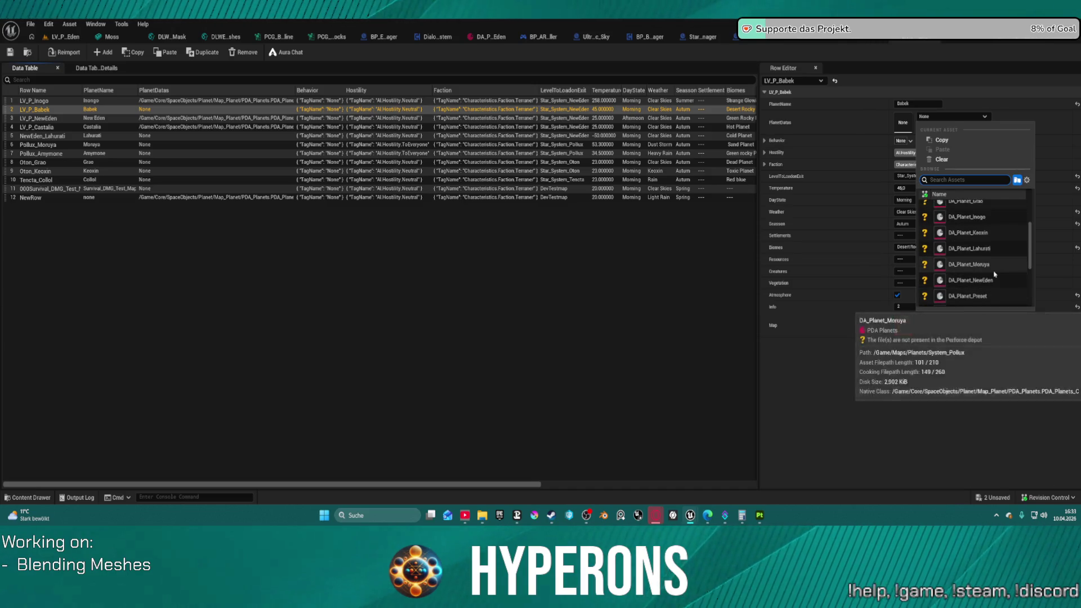
scroll(994, 274, "down", 2)
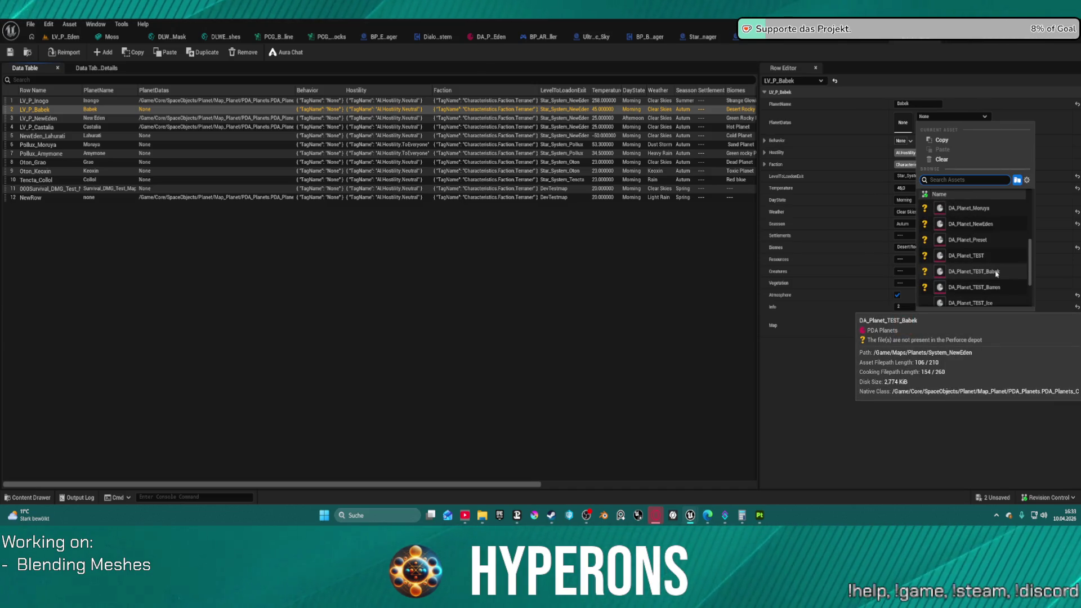